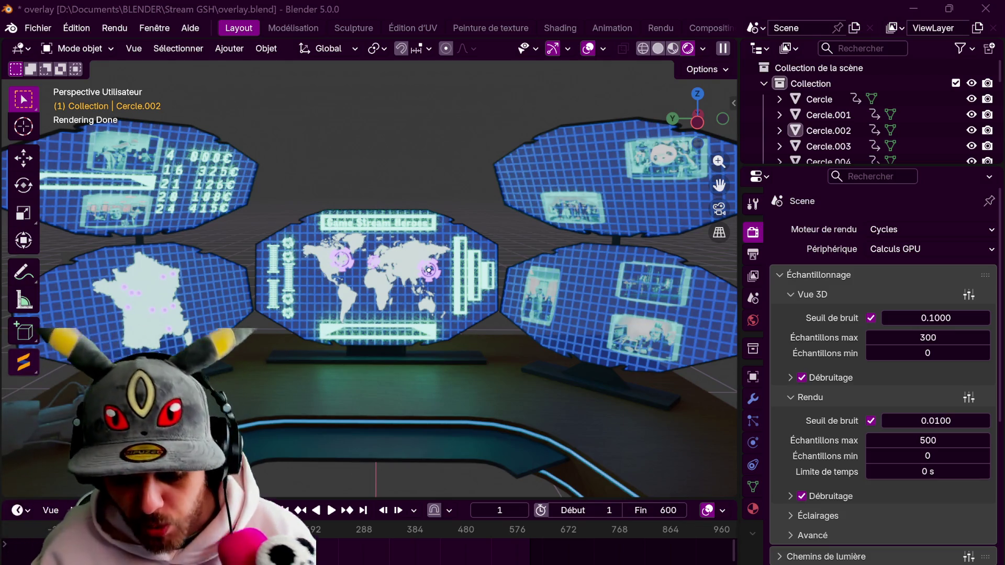
Inspect the Portal_Gun, desk Cube and screen text, then save the .blend via Fichier > Enregistrer
mouse_move(235, 197)
middle_mouse_down()
mouse_move(299, 228)
mouse_move(353, 245)
mouse_move(353, 235)
mouse_move(349, 246)
middle_mouse_up()
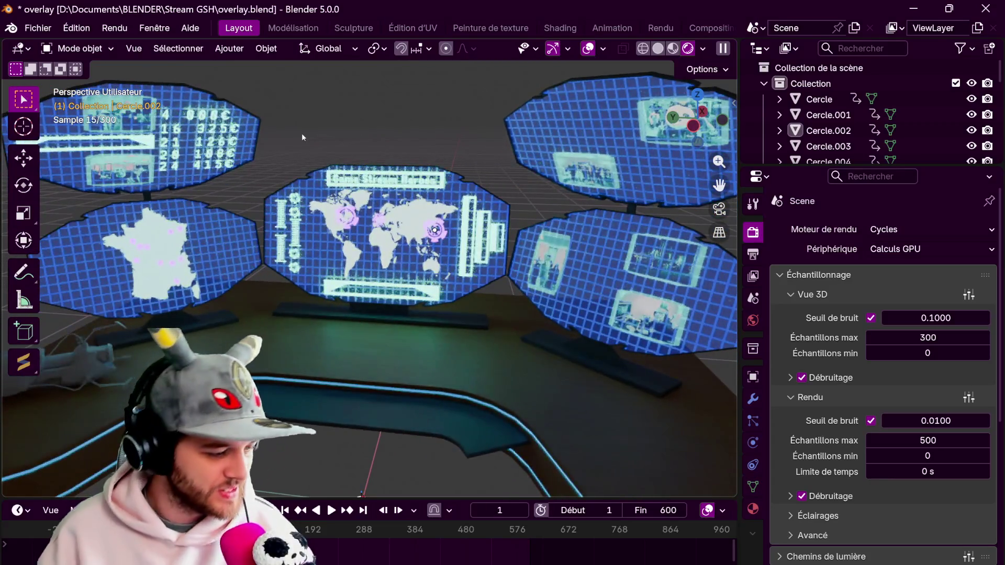
scroll(354, 235, "down", 2)
middle_click_drag(357, 214, 231, 287)
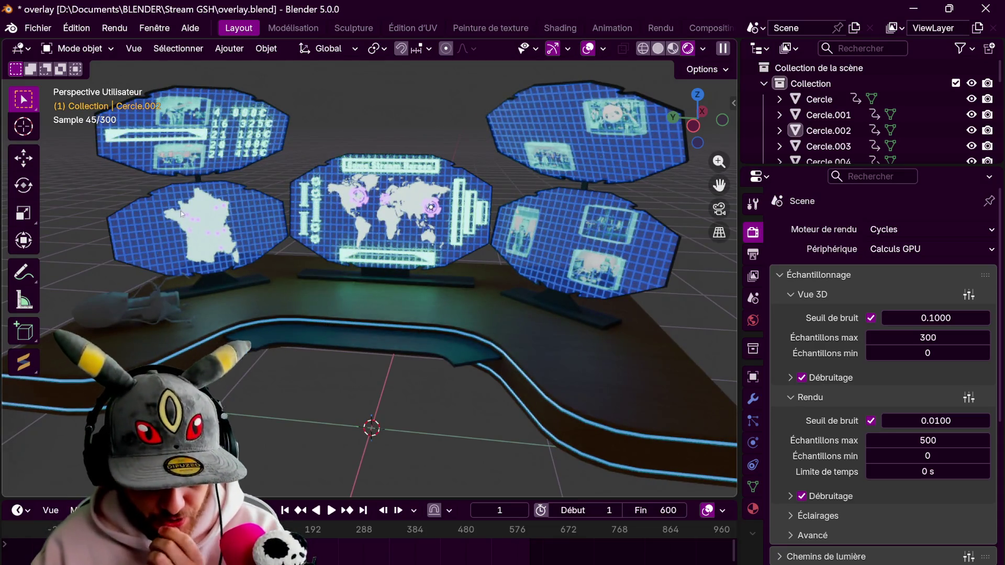
left_click(158, 307)
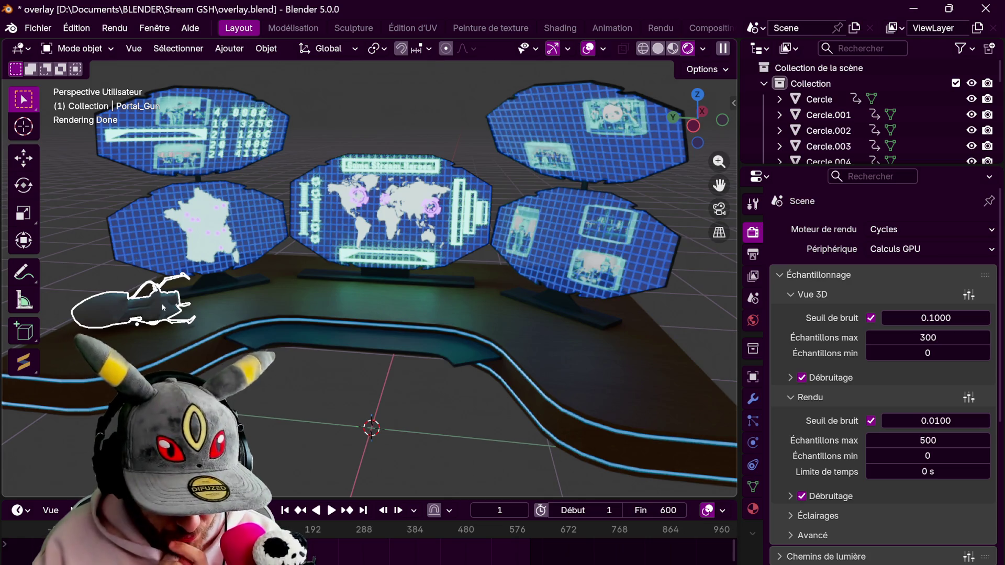
left_click(369, 336)
left_click(418, 81)
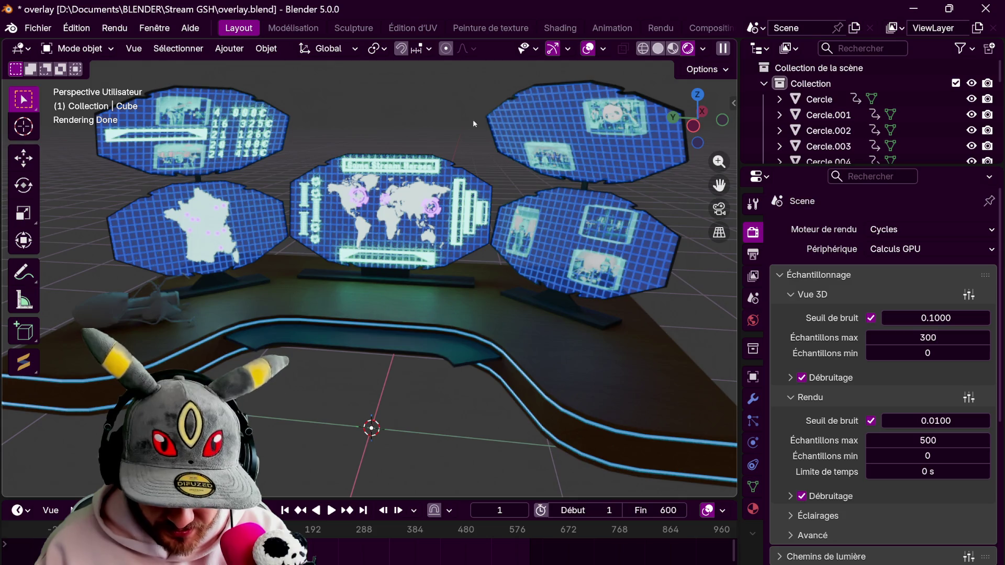
left_click(238, 112)
left_click(38, 28)
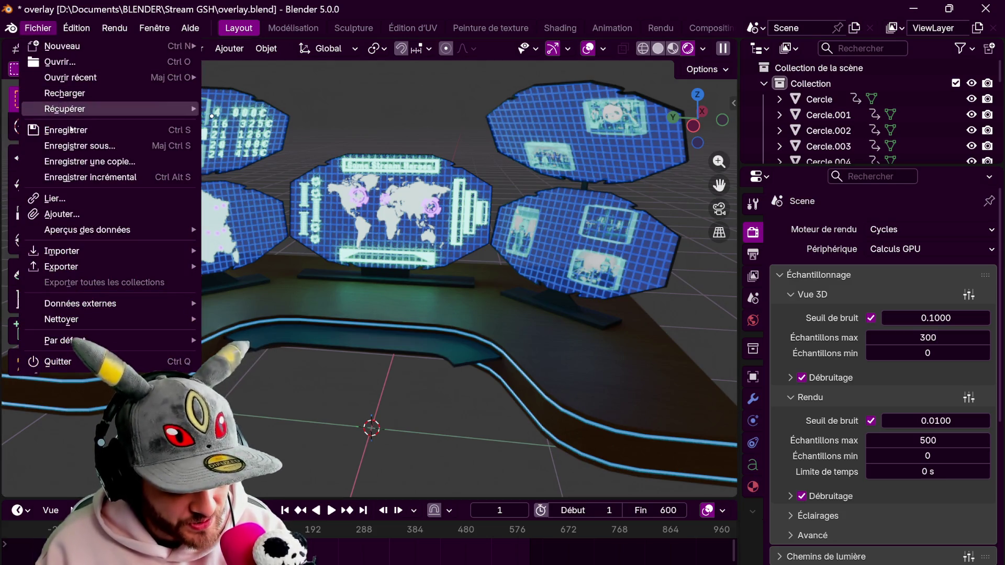
left_click(84, 132)
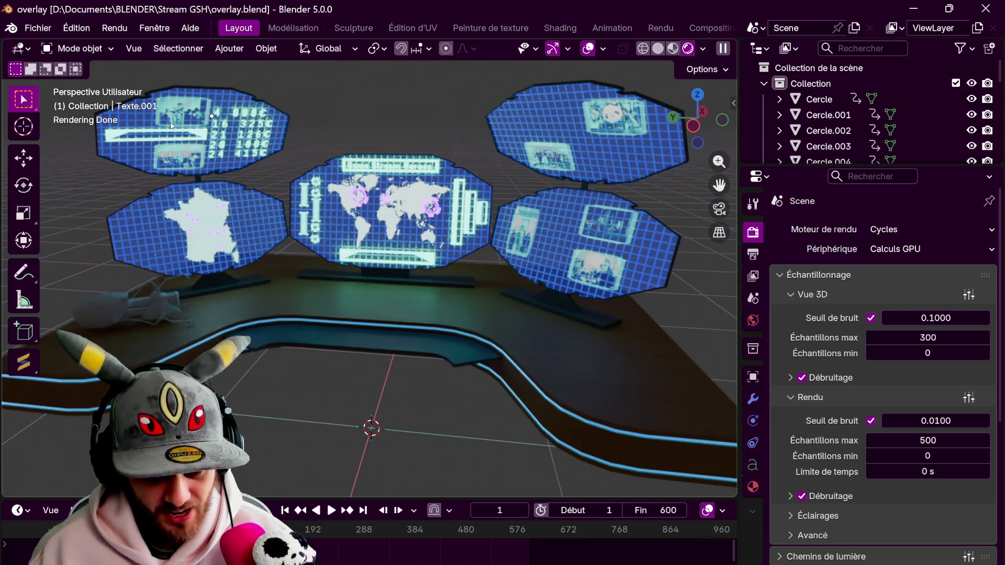
scroll(234, 163, "up", 2)
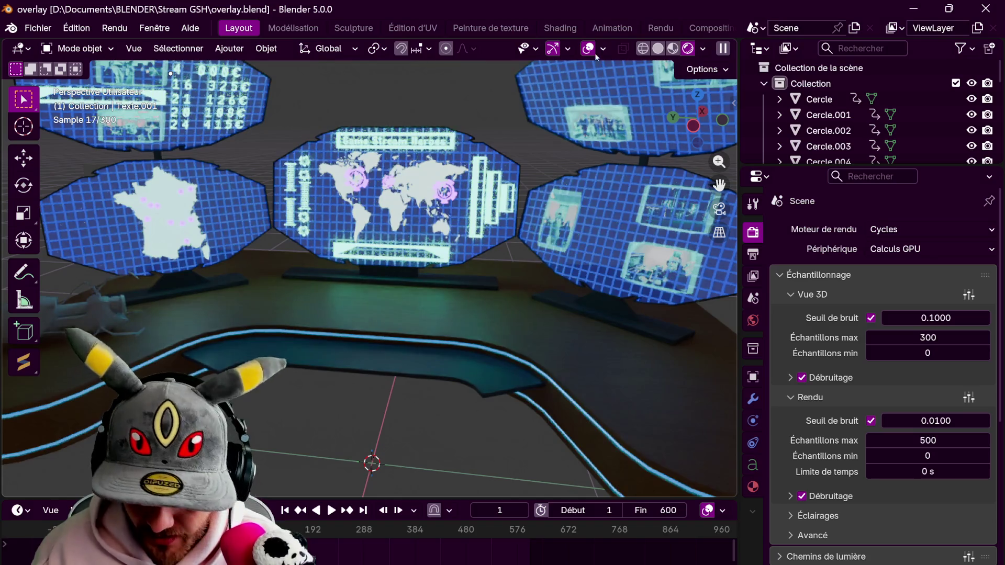
Switch to Material Preview shading and start moving gear emblem Cercle.008 along Y on the world-map screen
left_click(673, 49)
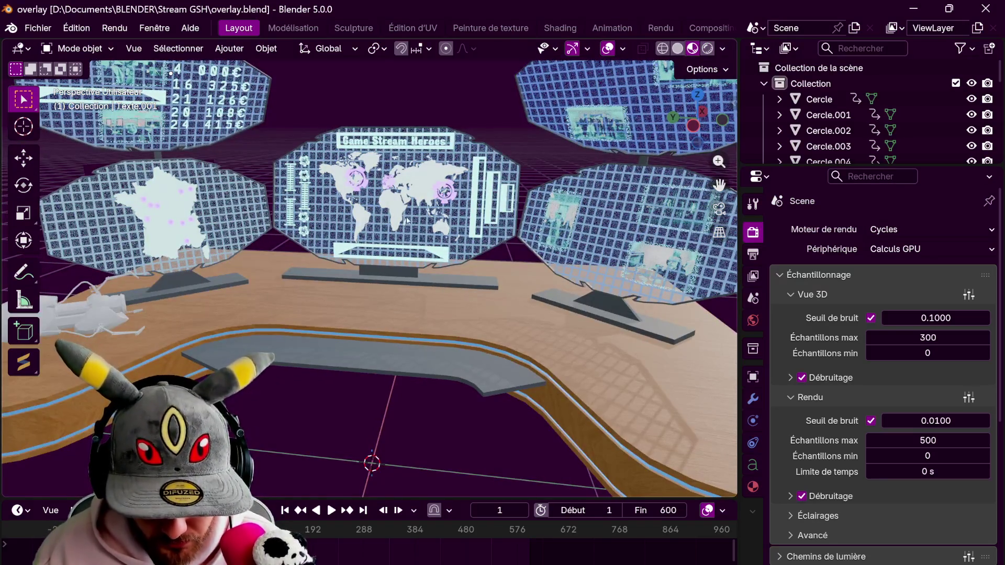
scroll(358, 161, "up", 2)
scroll(357, 161, "up", 2)
scroll(358, 161, "up", 1)
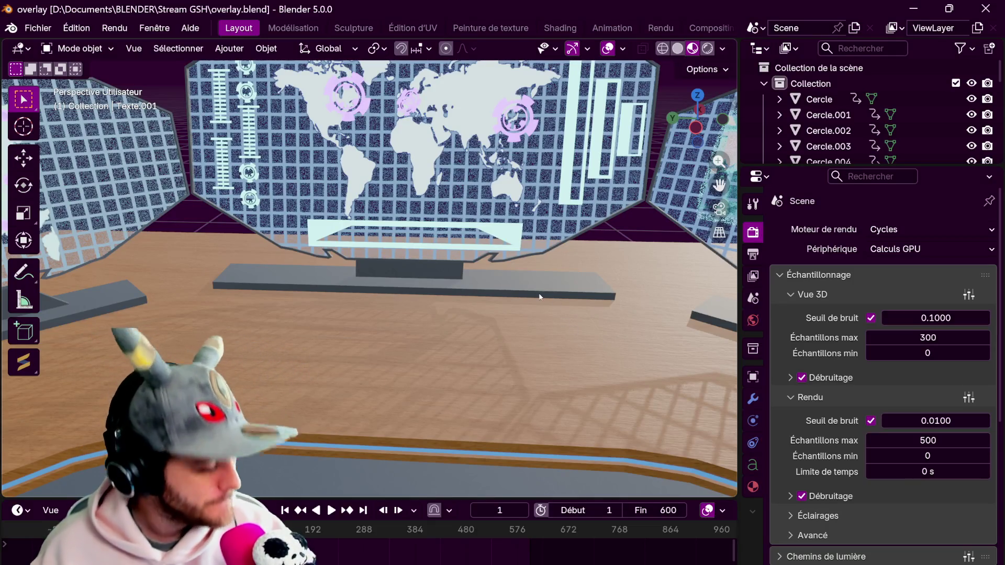
mouse_move(538, 297)
middle_mouse_down()
mouse_move(579, 283)
mouse_move(610, 304)
middle_mouse_up()
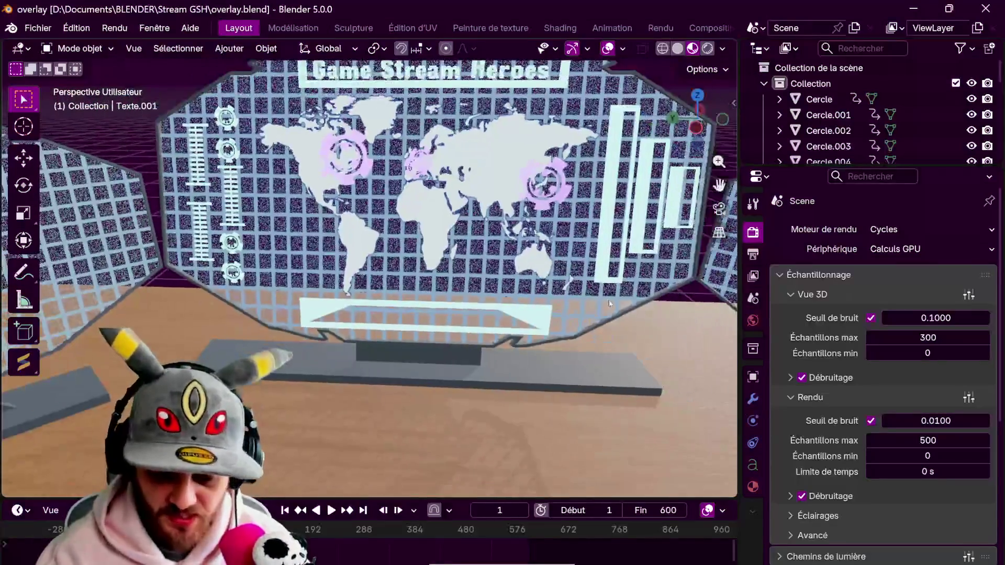
left_click(223, 267)
key("g")
key("y")
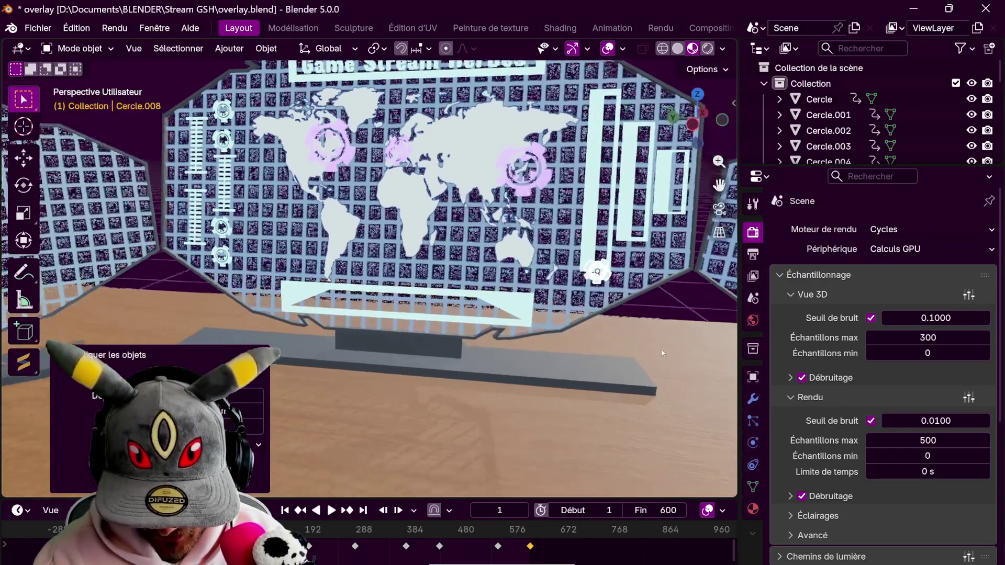
Settle the gear emblem's position along Y, then nudge it along X from a side angle
key("z")
key("y")
left_click(687, 345)
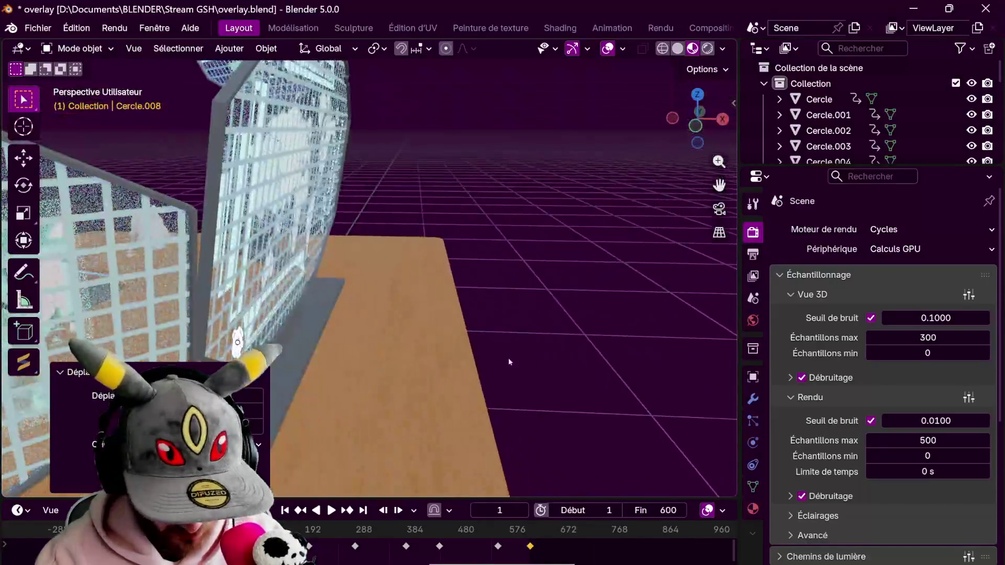
middle_click_drag(597, 369, 514, 363)
mouse_move(559, 284)
middle_mouse_down()
mouse_move(580, 306)
mouse_move(491, 304)
middle_mouse_up()
key("g")
key("x")
left_click(577, 317)
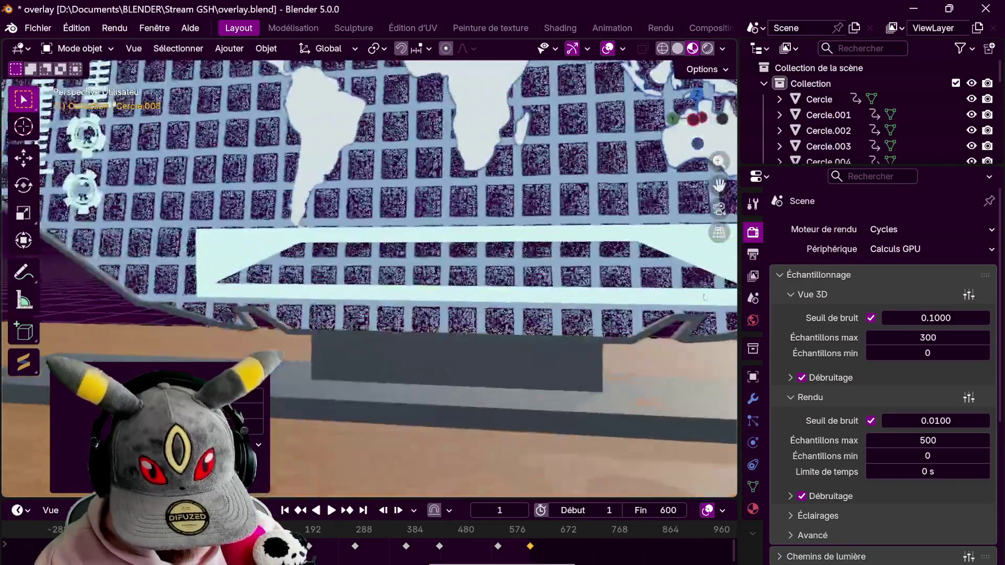
From the side view adjust the emblem's height and duplicate several gear copies onto the map screen
key("ctrl+KP_3")
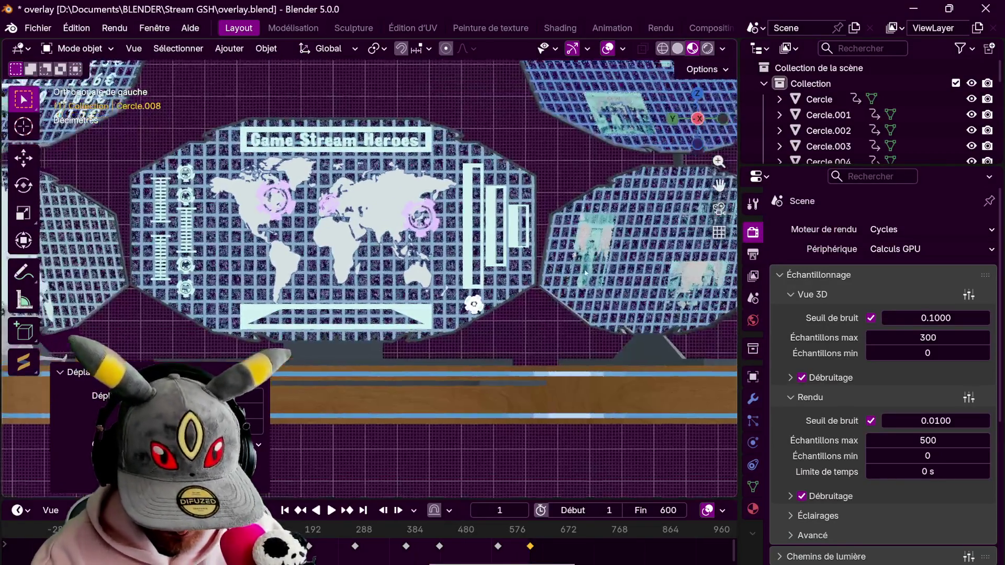
key("g")
key("z")
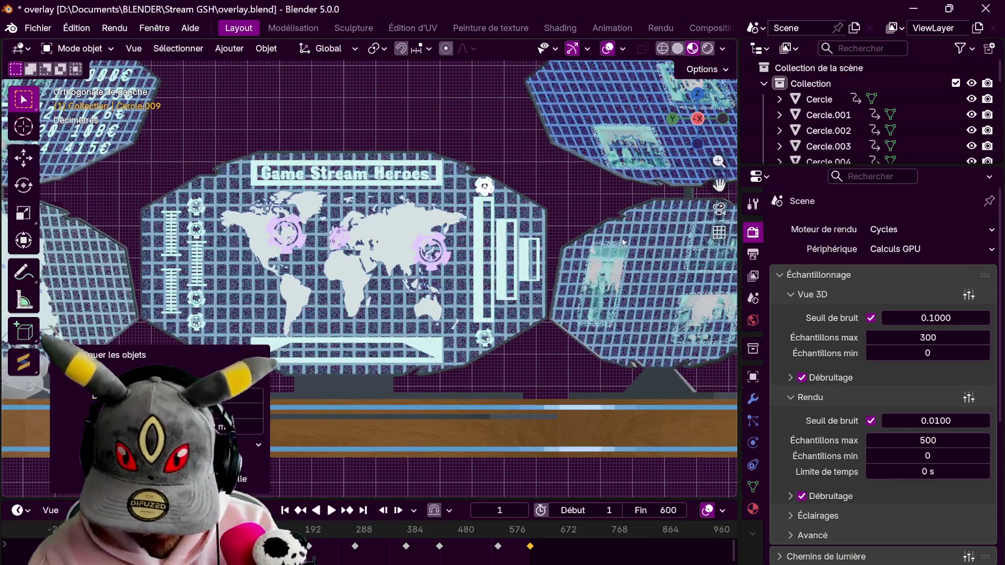
left_click(542, 332)
key("g")
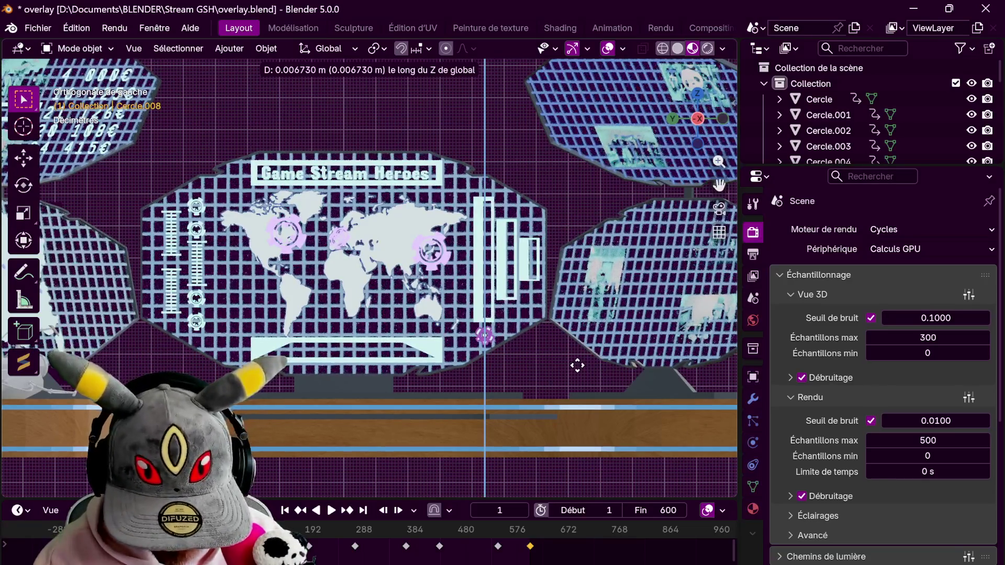
left_click(574, 361)
key("g")
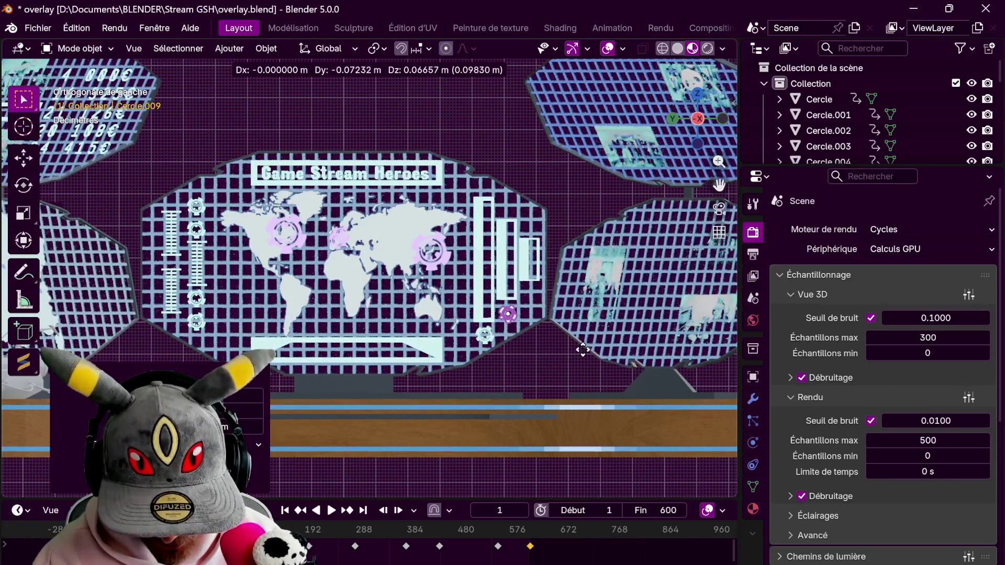
left_click(579, 344)
key("shift+d")
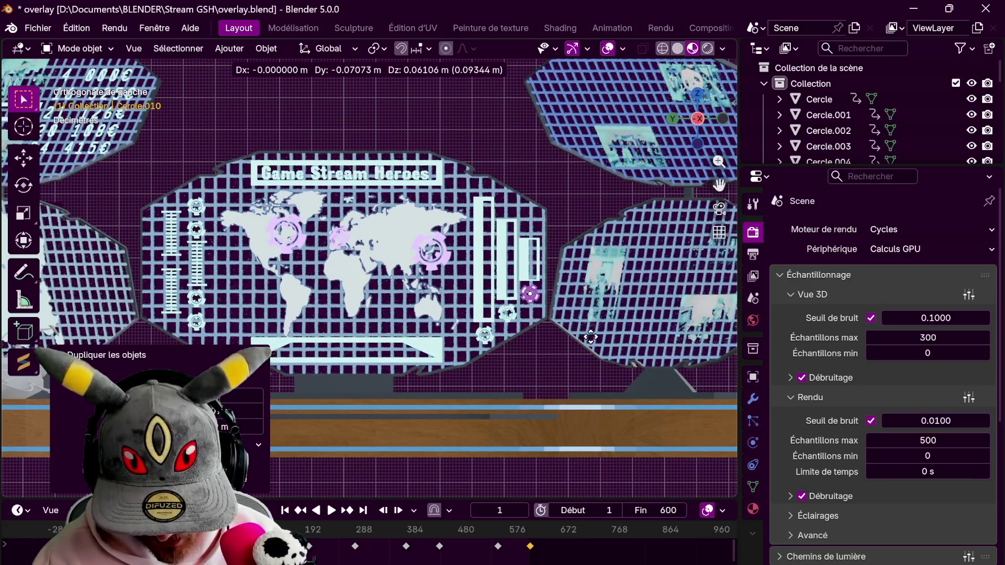
left_click(590, 337)
Nudge the gear copy into place against the screen surface with a few axis-limited moves
mouse_move(588, 337)
middle_mouse_down()
mouse_move(560, 493)
mouse_move(361, 280)
middle_mouse_up()
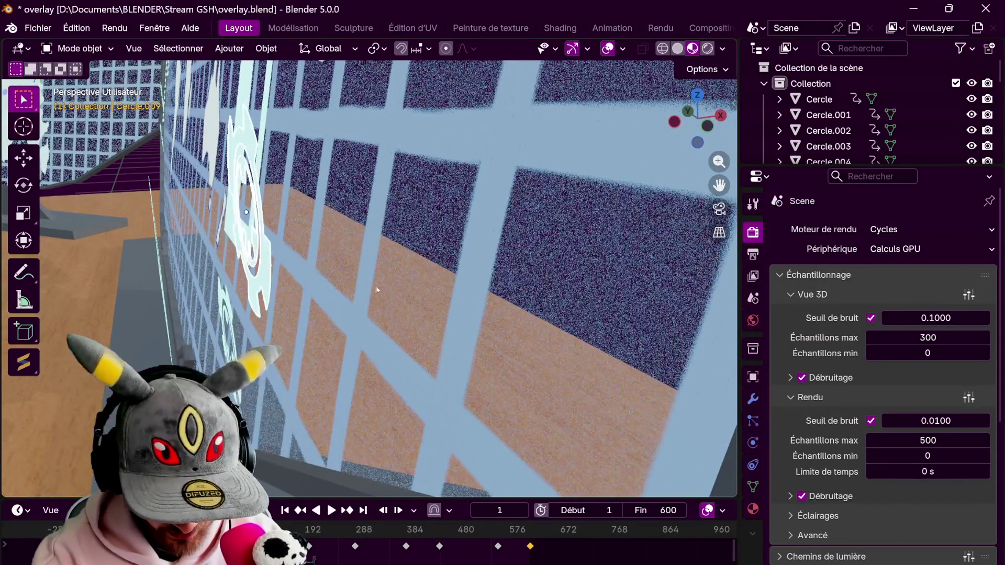
key("g")
key("y")
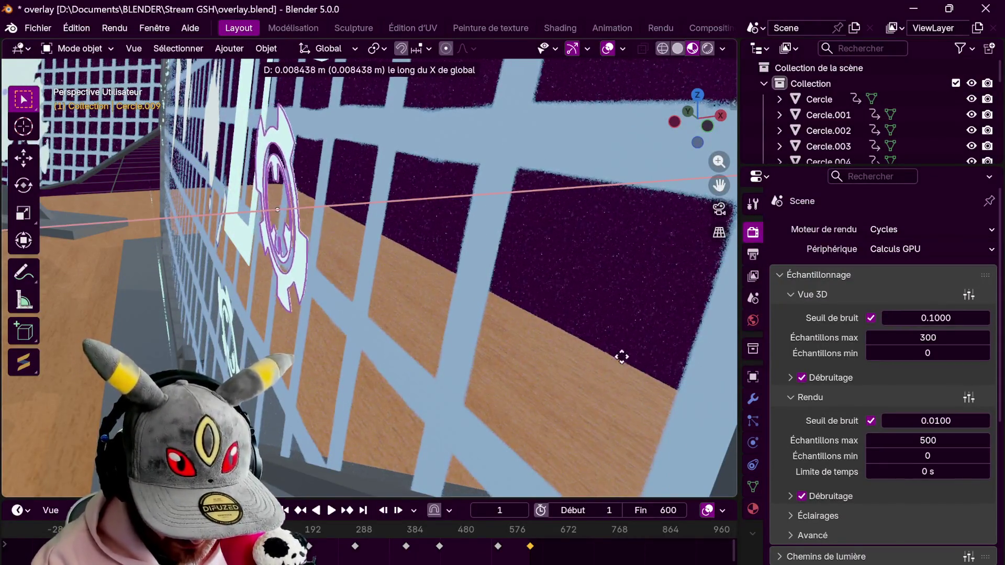
left_click(632, 357)
middle_click_drag(526, 367, 540, 305)
key("g")
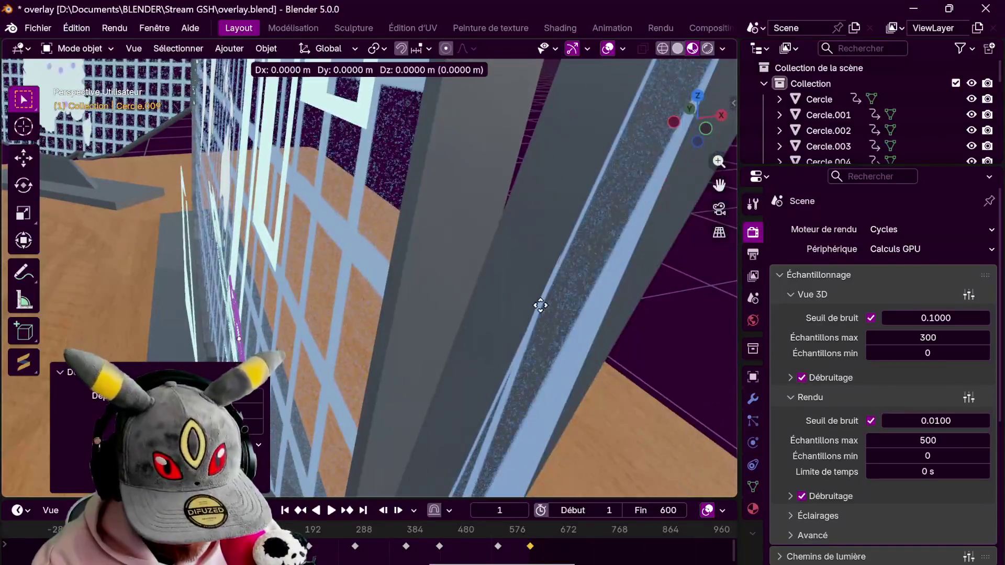
left_click(550, 305)
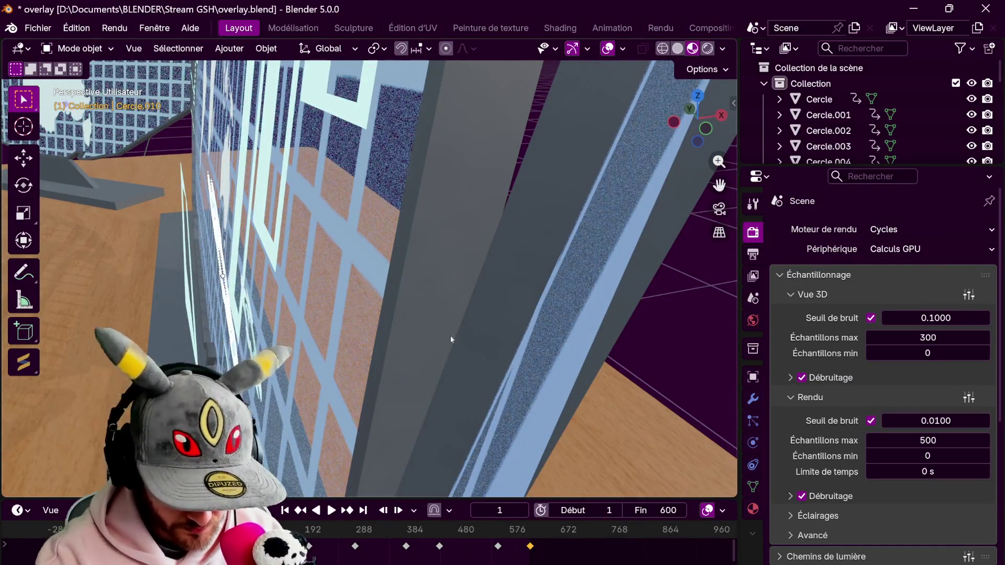
key("g")
left_click(582, 382)
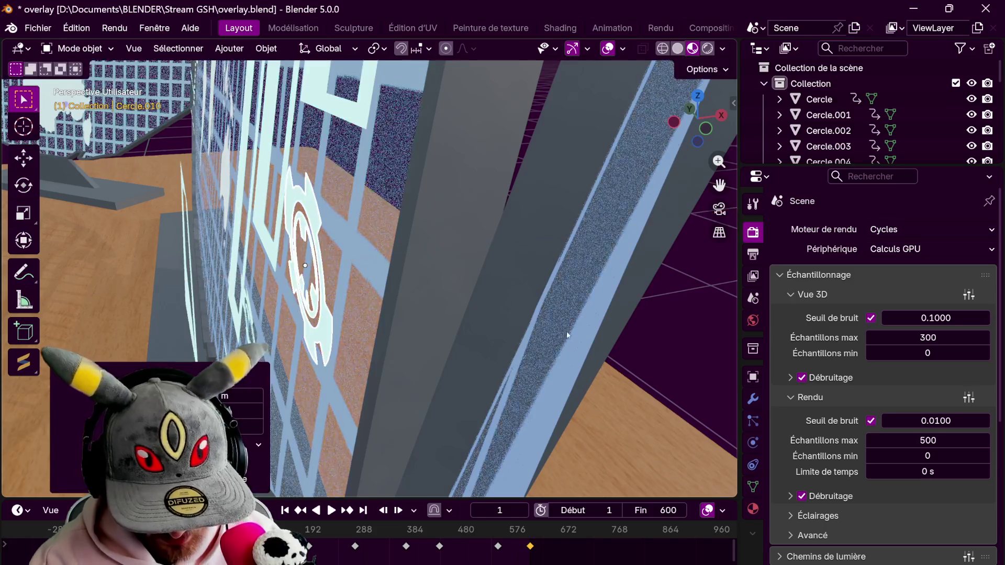
Frame the whole world-map screen and shift another gear emblem along Z
middle_click_drag(550, 314, 471, 236)
scroll(472, 275, "down", 3)
middle_click_drag(471, 274, 644, 408)
scroll(643, 407, "down", 4)
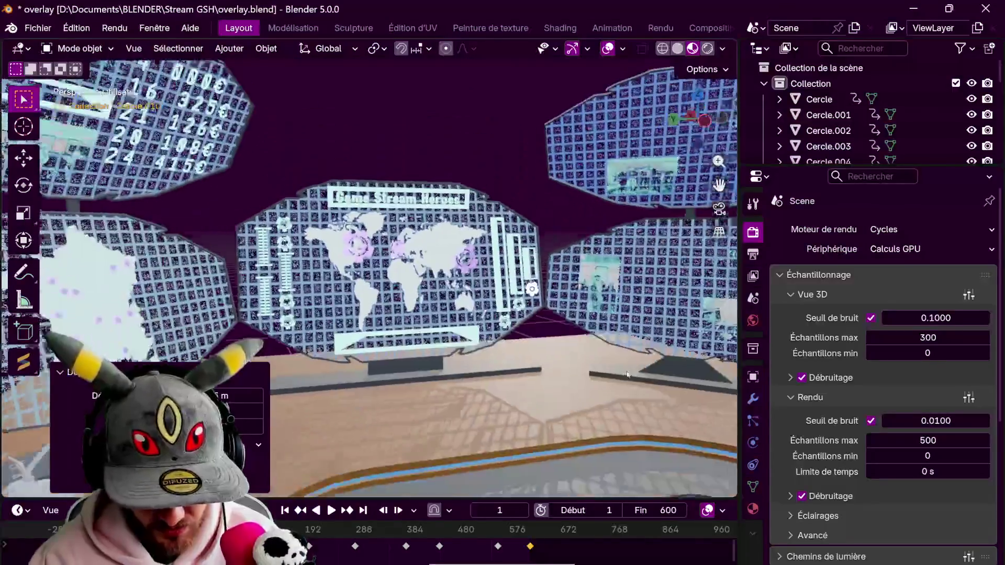
mouse_move(471, 314)
middle_mouse_down()
mouse_move(440, 283)
mouse_move(507, 356)
middle_mouse_up()
scroll(506, 355, "up", 4)
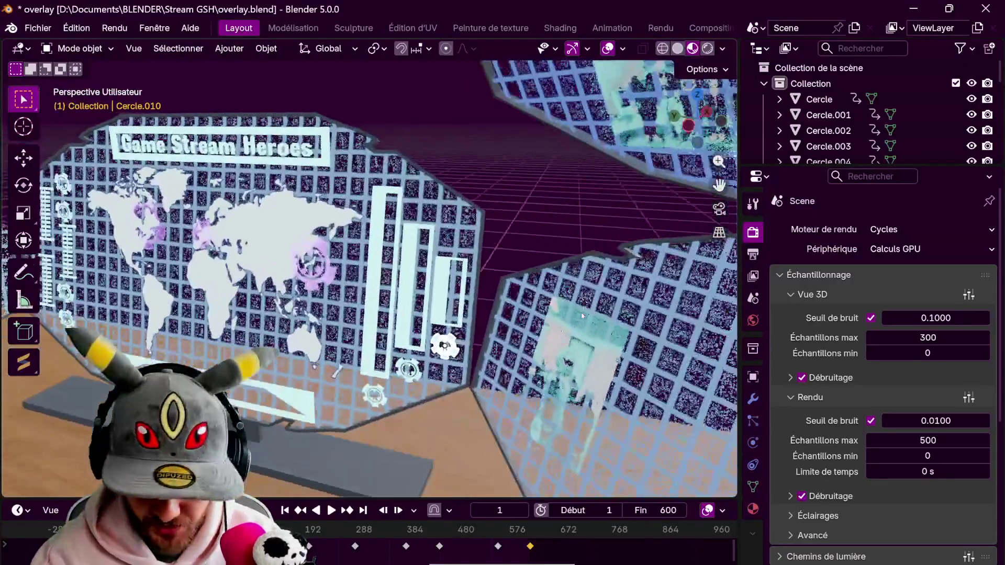
left_click(420, 345)
key("g")
key("z")
left_click(573, 251)
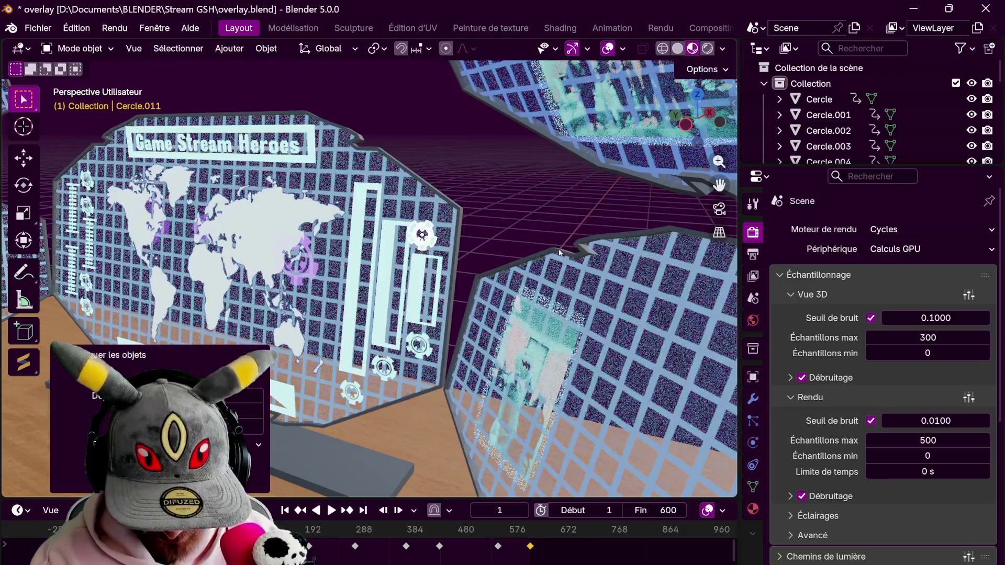
Align that gear along X, duplicate a copy above the bars and position it
middle_click_drag(549, 259, 541, 306)
scroll(541, 306, "up", 4)
key("g")
key("x")
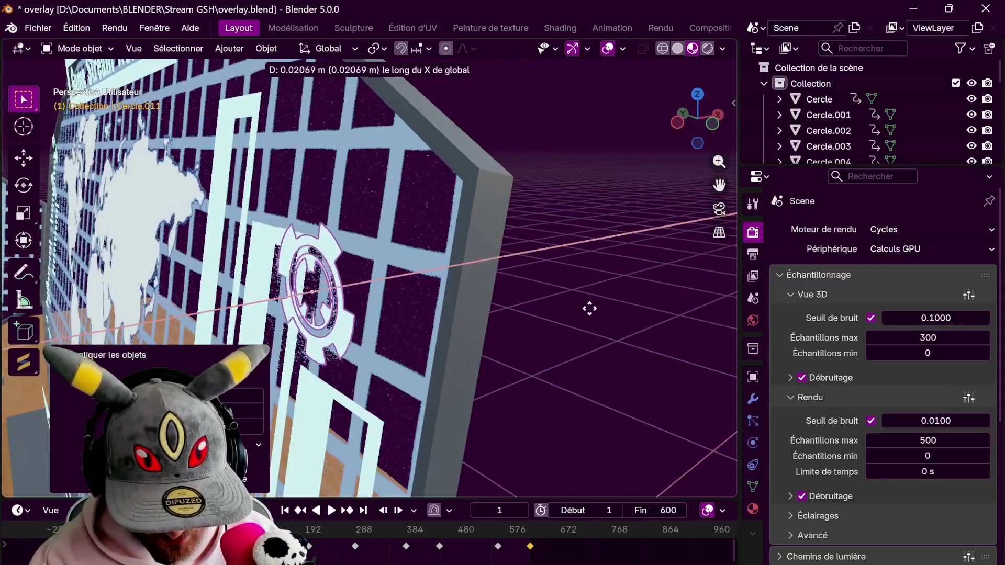
left_click(682, 340)
middle_click_drag(675, 337, 597, 369)
scroll(597, 369, "down", 4)
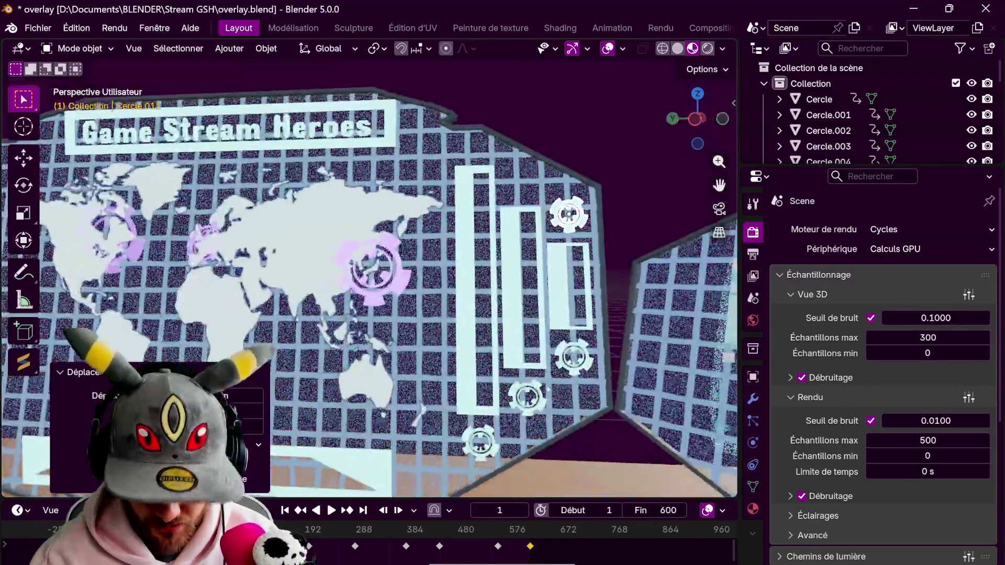
key("g")
key("z")
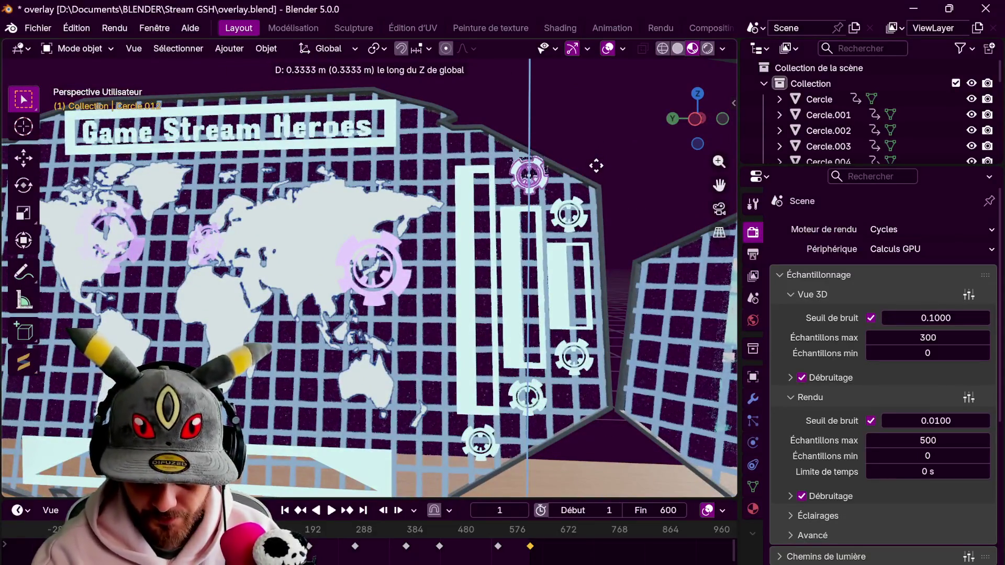
left_click(550, 259)
mouse_move(549, 259)
middle_mouse_down()
mouse_move(574, 207)
mouse_move(544, 245)
middle_mouse_up()
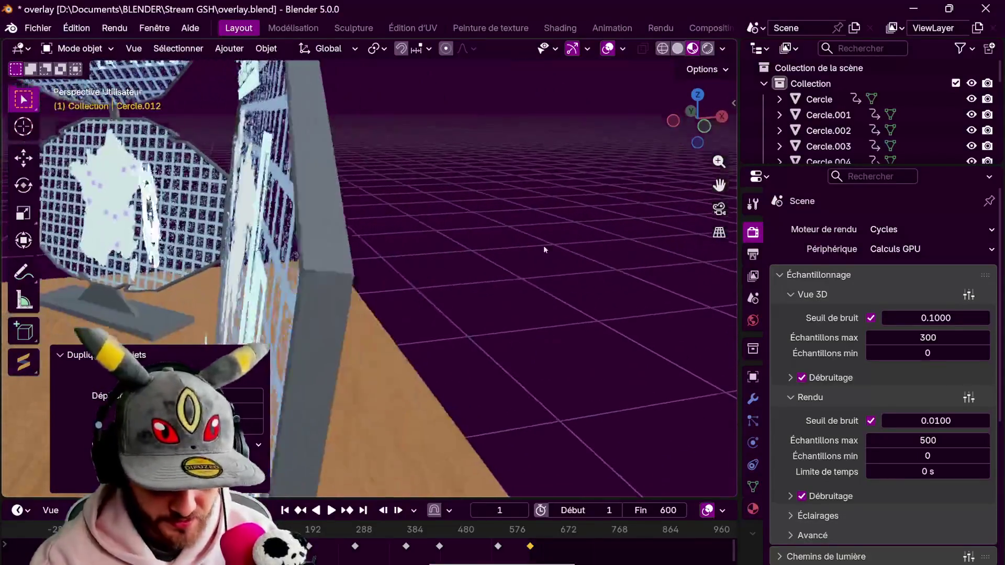
key("shift+d")
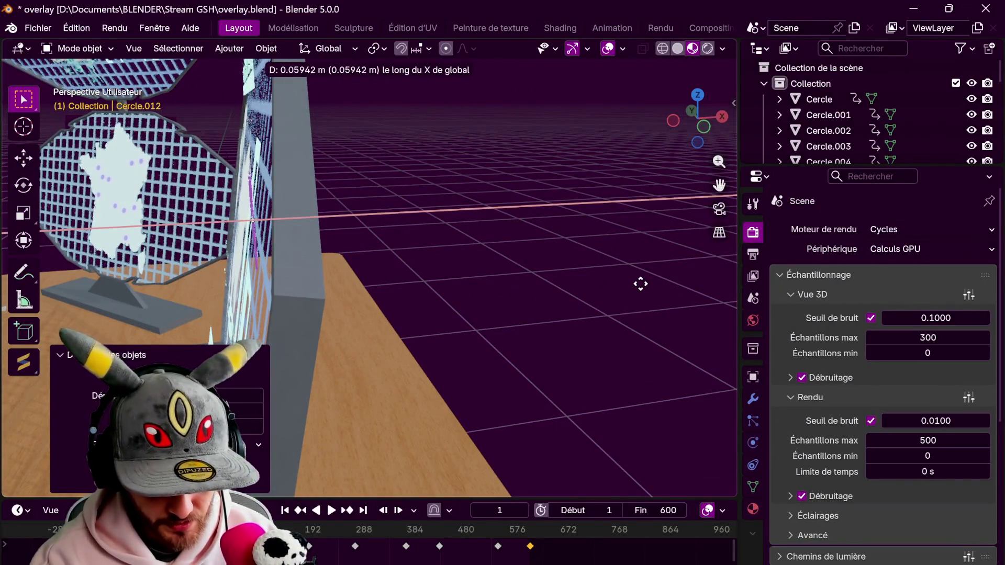
left_click(641, 284)
scroll(471, 236, "down", 3)
Raise Cercle.012 slightly along Z and check it from the left orthographic view
mouse_move(641, 285)
middle_mouse_down()
mouse_move(471, 236)
mouse_move(548, 219)
middle_mouse_up()
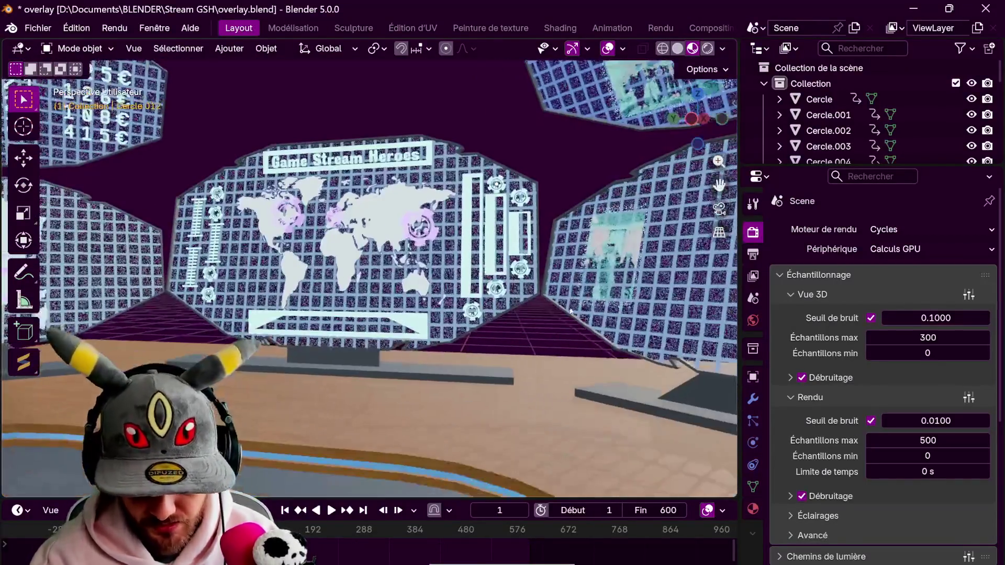
middle_click_drag(573, 309, 577, 259)
key("g")
key("z")
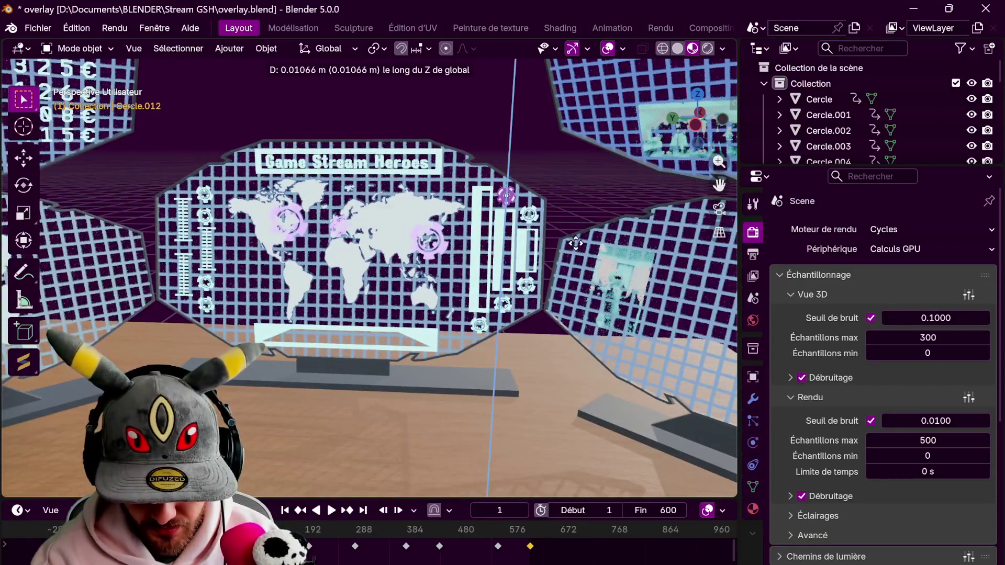
left_click(576, 245)
key("ctrl+KP_3")
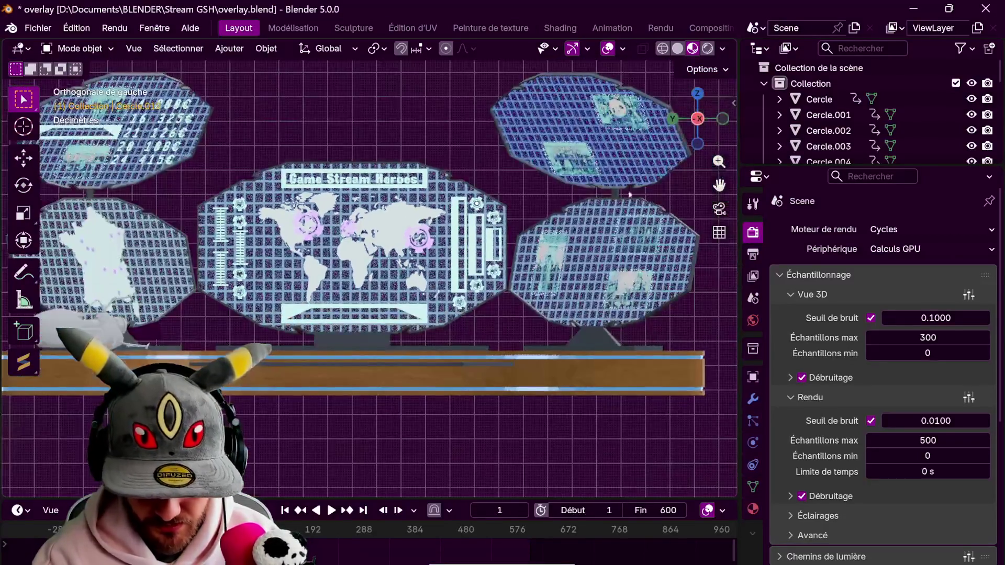
mouse_move(638, 186)
middle_mouse_down()
mouse_move(562, 261)
mouse_move(549, 292)
mouse_move(597, 267)
mouse_move(724, 300)
mouse_move(548, 322)
mouse_move(564, 250)
mouse_move(606, 318)
mouse_move(493, 268)
mouse_move(390, 190)
middle_mouse_up()
Select Plan.003, orbit in close, then select the upper screen's photo panel Plan.005 and show its material
left_click(391, 193)
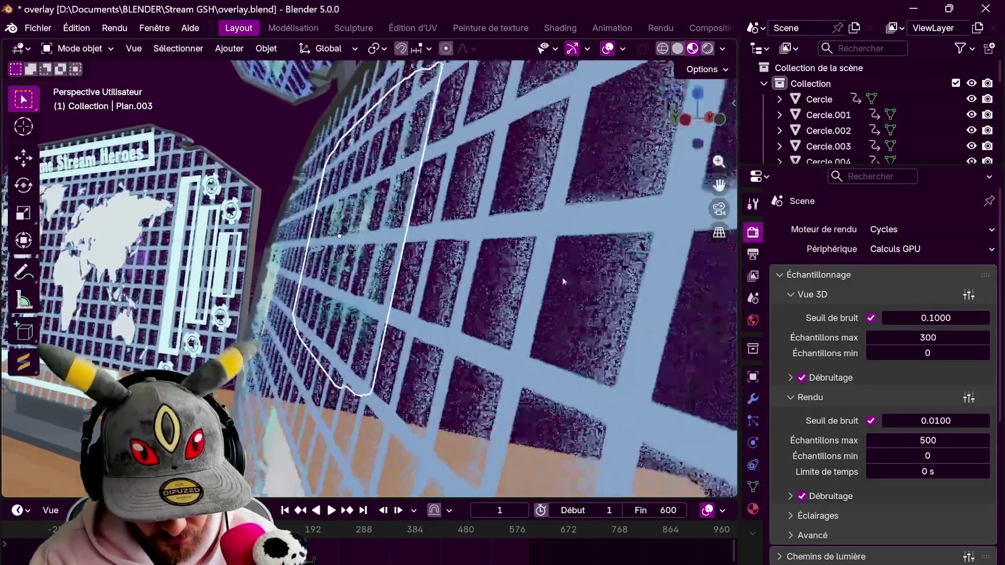
mouse_move(563, 281)
middle_mouse_down()
mouse_move(676, 271)
mouse_move(666, 272)
mouse_move(653, 336)
middle_mouse_up()
scroll(624, 283, "down", 5)
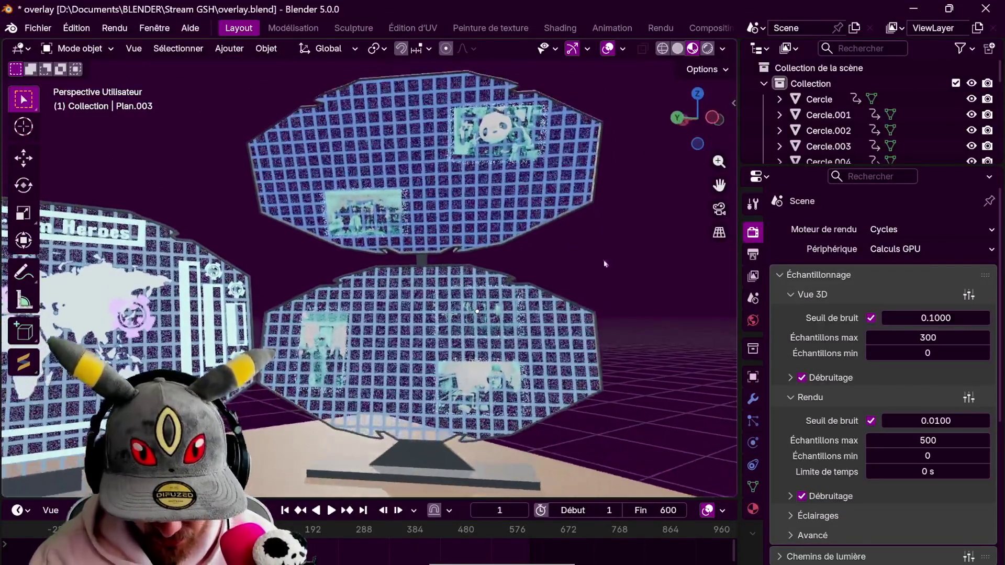
left_click(496, 136)
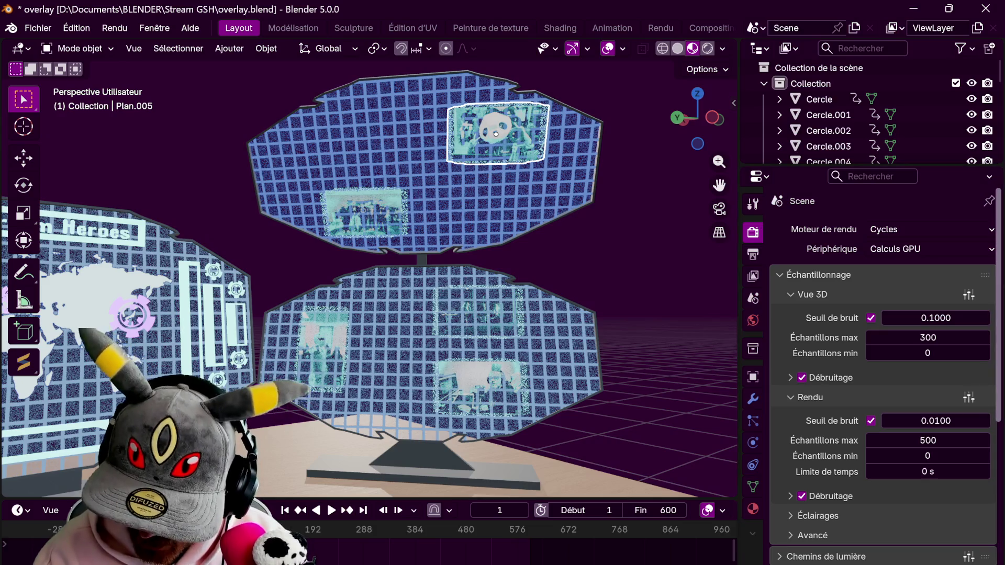
left_click(753, 509)
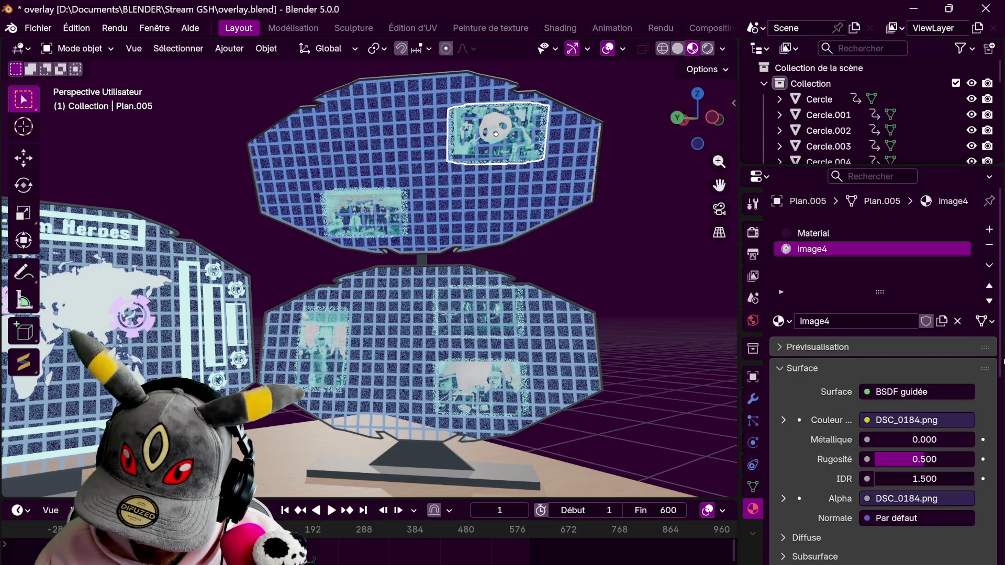
mouse_move(994, 342)
left_mouse_down()
mouse_move(997, 364)
mouse_move(994, 333)
left_mouse_up()
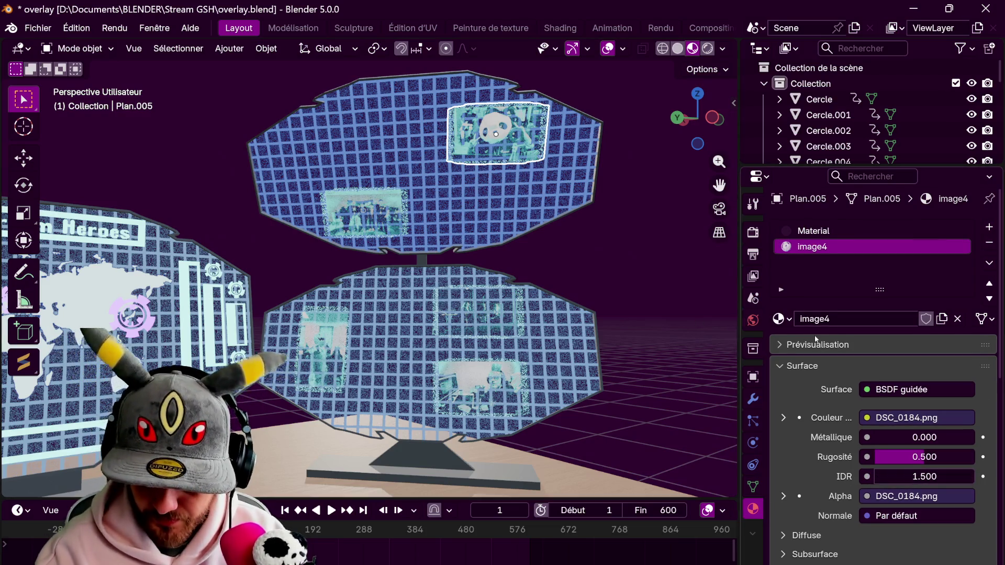
Split the viewport into a Shader Editor beside the 3D view with the top-right photo panel selected
left_click(679, 312)
middle_click_drag(670, 344, 646, 390)
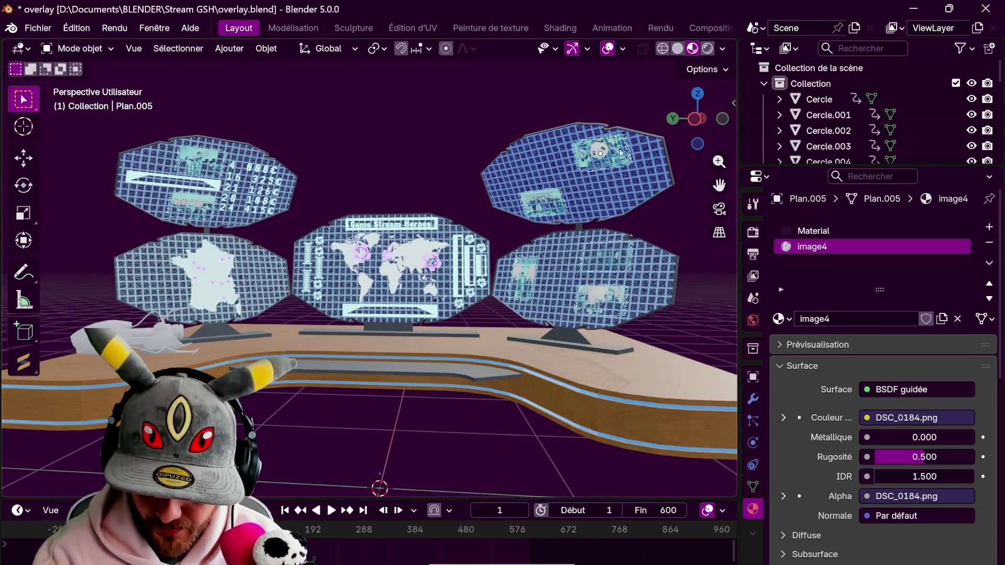
left_click(622, 148)
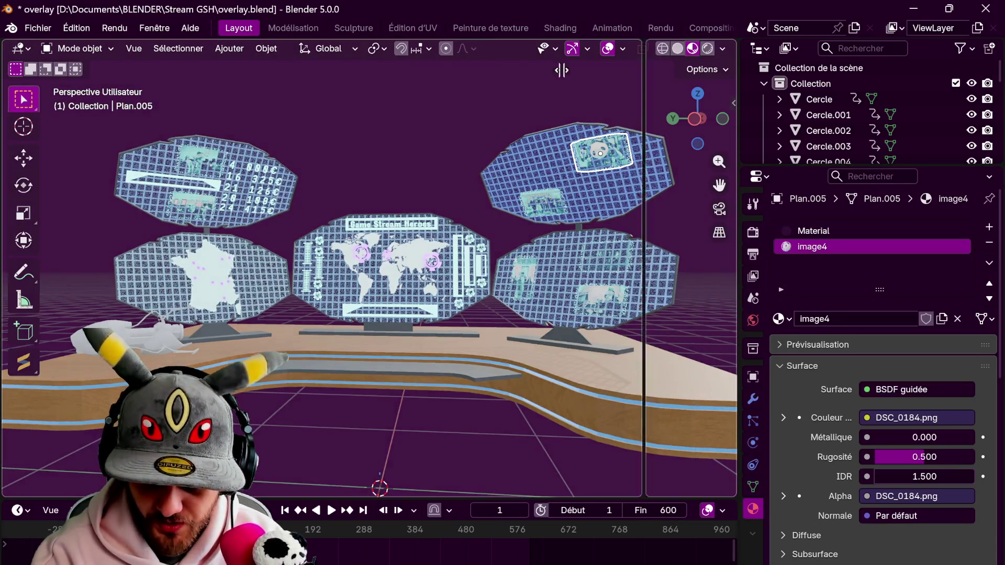
left_click_drag(734, 56, 404, 236)
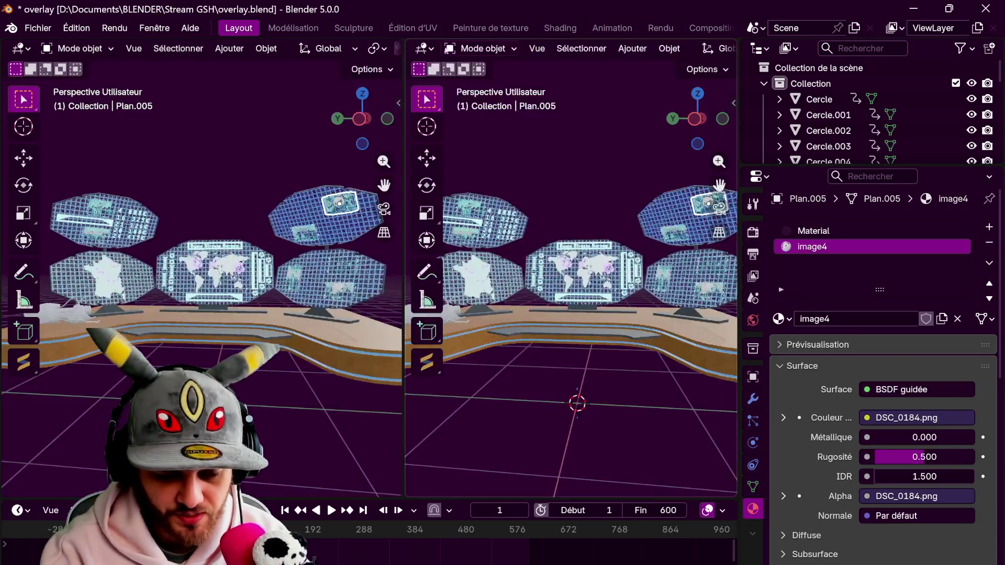
left_click(423, 47)
left_click(454, 176)
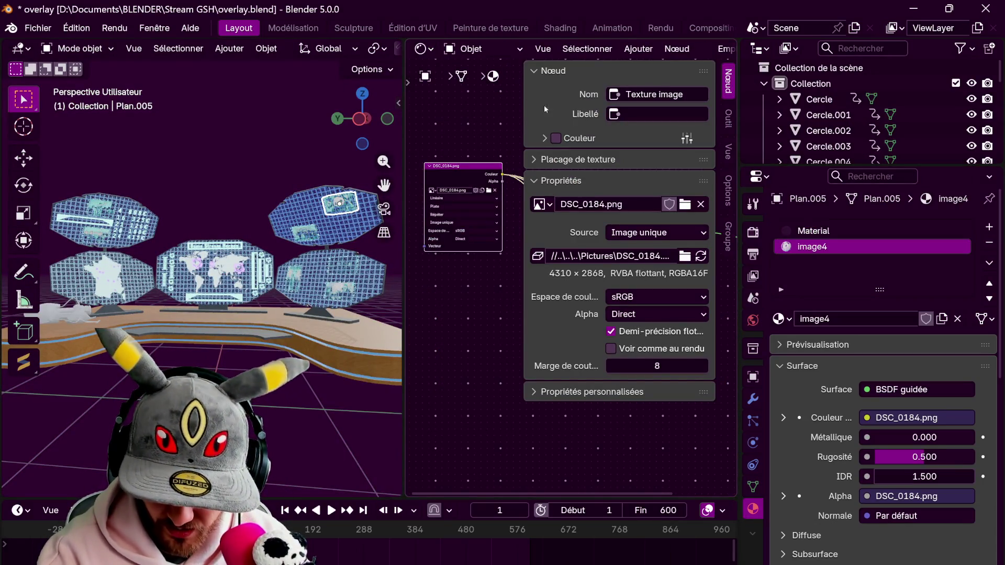
left_click_drag(525, 79, 734, 86)
middle_click_drag(393, 298, 331, 326)
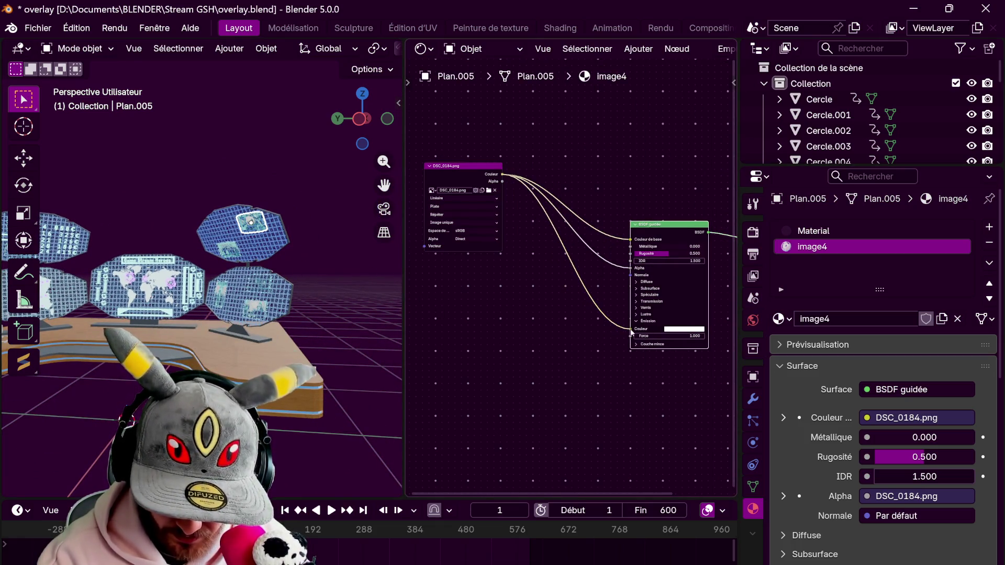
Unlink the image Alpha from the Principled BSDF for the top-right panel and Plan.007, checking Plan.003
left_click_drag(632, 268, 605, 290)
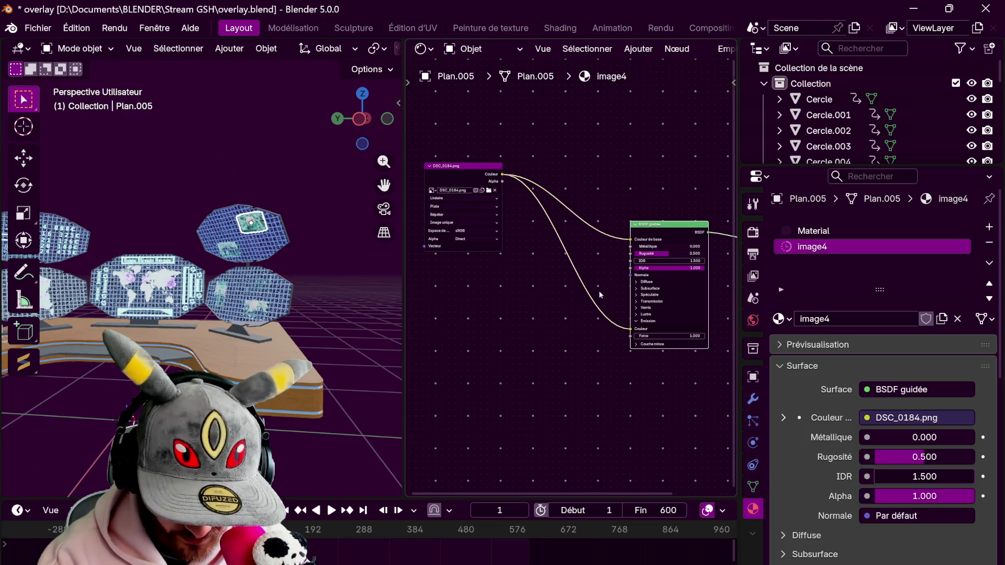
middle_click_drag(324, 359, 350, 320)
mouse_move(357, 359)
middle_mouse_down()
mouse_move(314, 236)
mouse_move(337, 288)
mouse_move(326, 345)
middle_mouse_up()
scroll(314, 236, "up", 3)
scroll(337, 290, "down", 4)
left_click(325, 347)
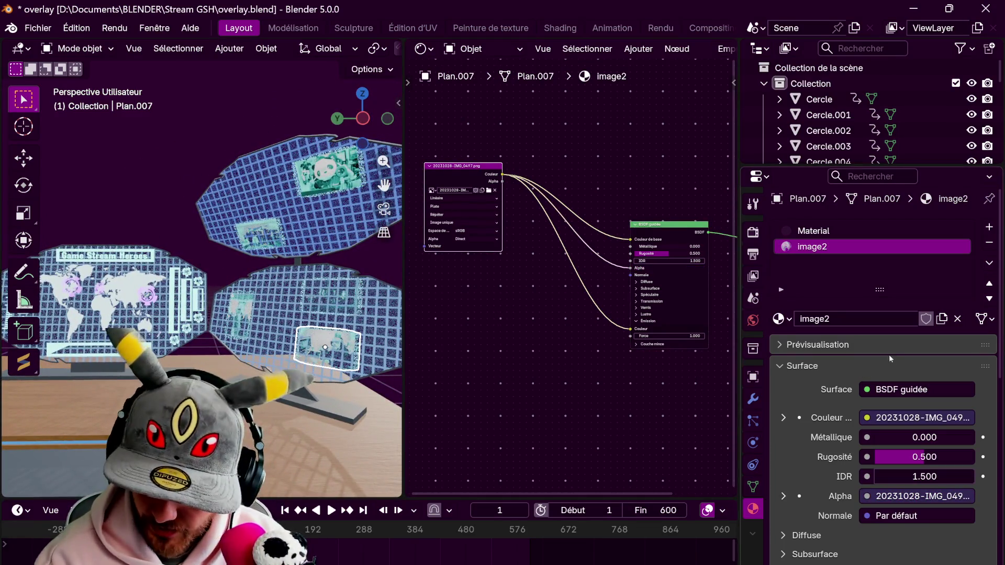
left_click_drag(623, 329, 596, 314, "ctrl")
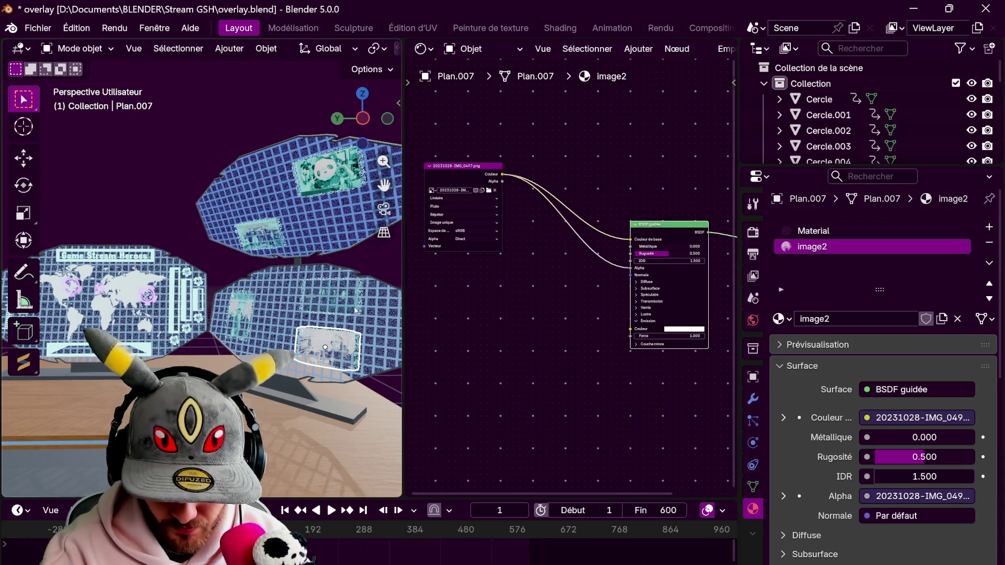
left_click(333, 297)
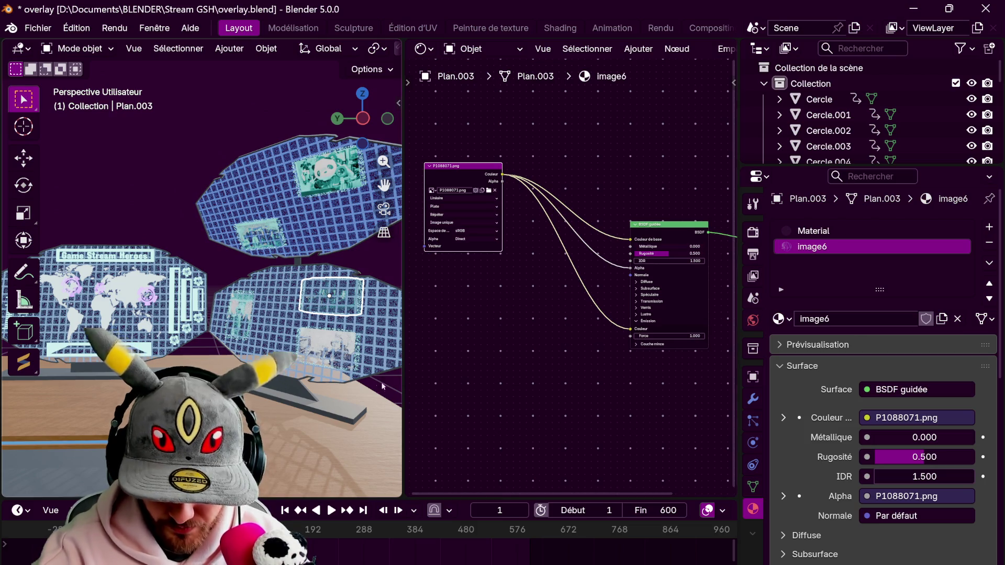
left_click(328, 347)
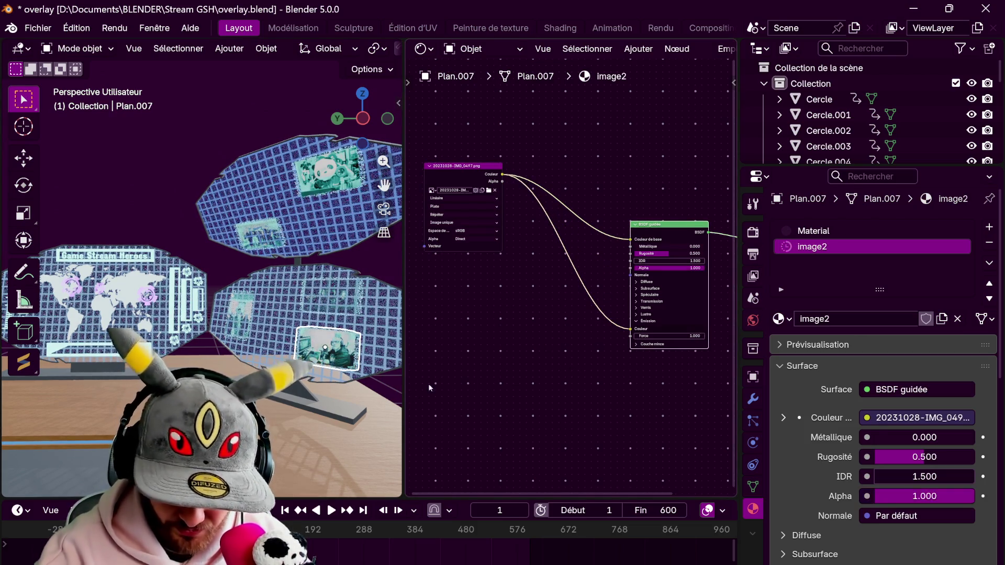
left_click(350, 292)
Unlink the image Alpha for Plan.008 and Plan.002, check Plan.006, and close the Shader Editor
left_click(239, 314)
left_click(259, 231)
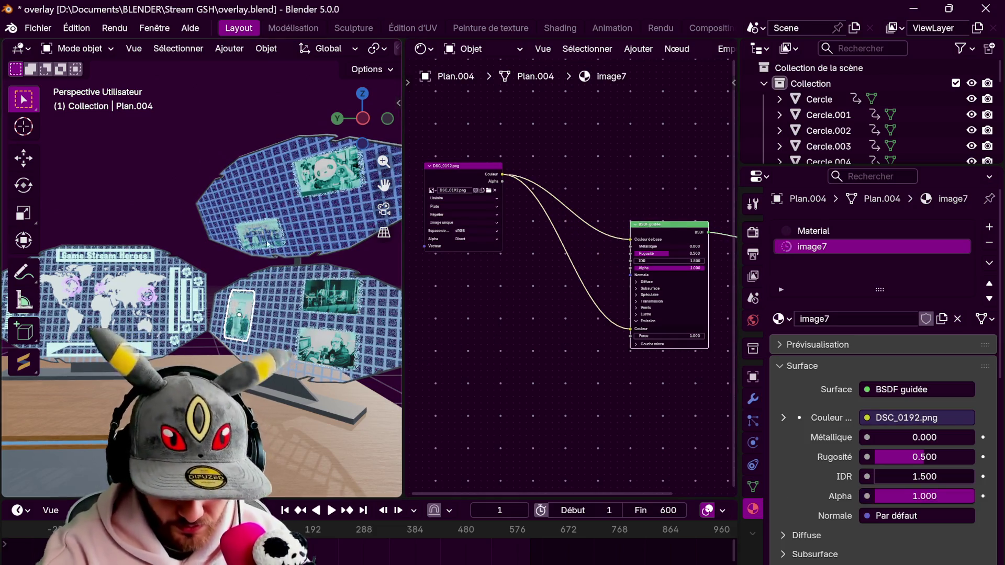
left_click_drag(633, 269, 531, 321)
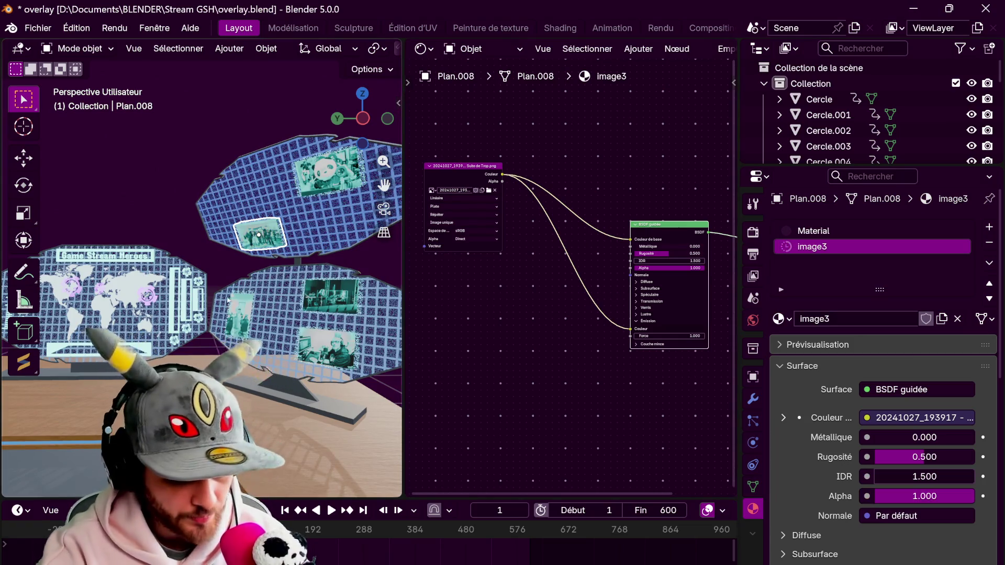
left_click(227, 192)
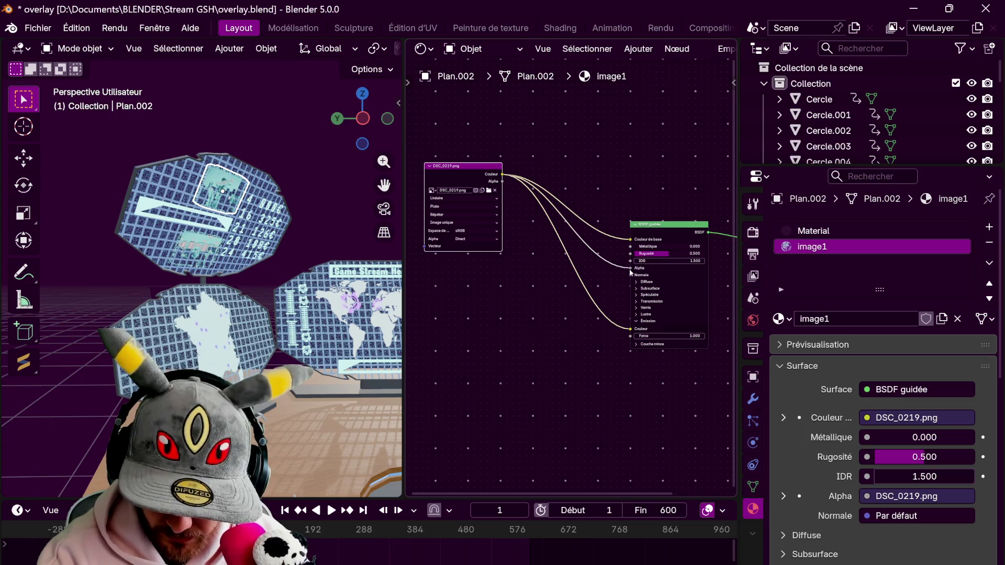
left_click_drag(630, 269, 471, 353)
left_click(195, 247)
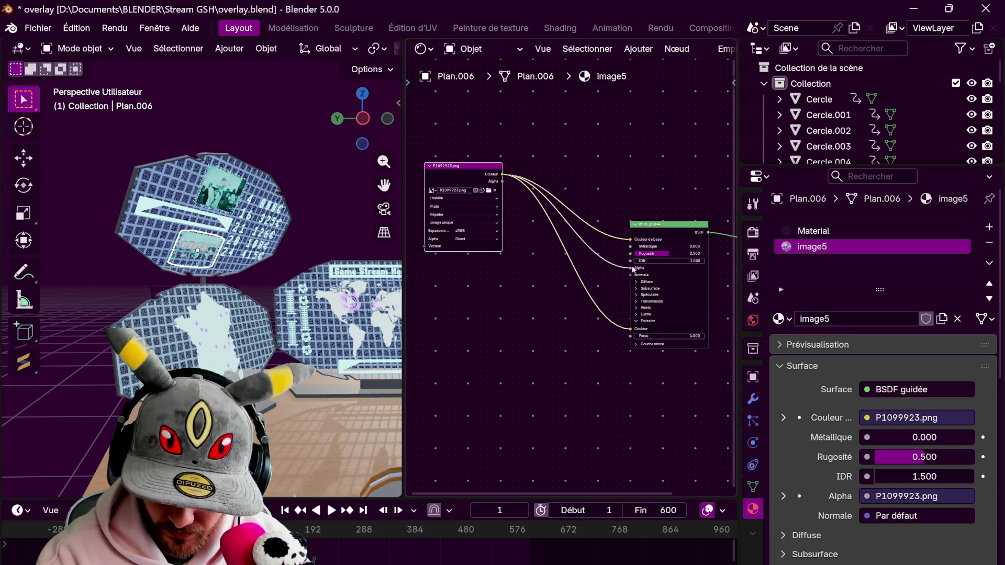
scroll(306, 189, "down", 4)
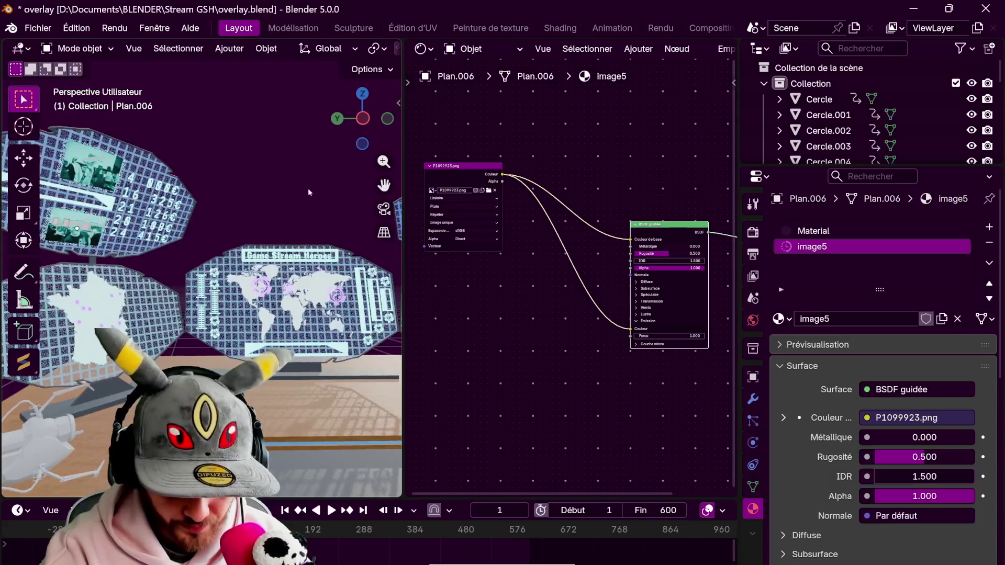
middle_click_drag(307, 189, 339, 369)
left_click_drag(397, 48, 550, 78)
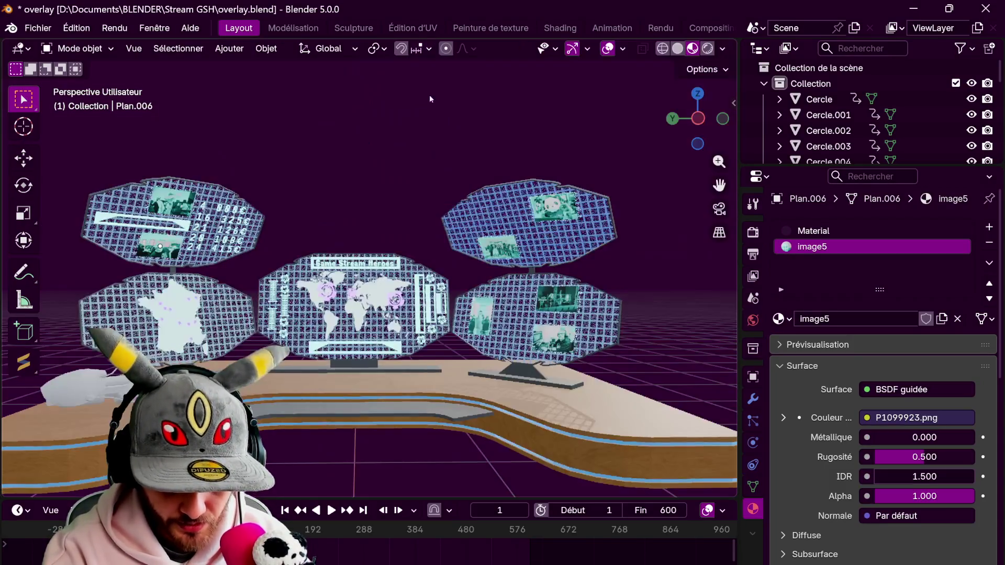
Move in on the screens, switch to top view via the Z gizmo and open the Add menu
middle_click_drag(427, 80, 471, 235)
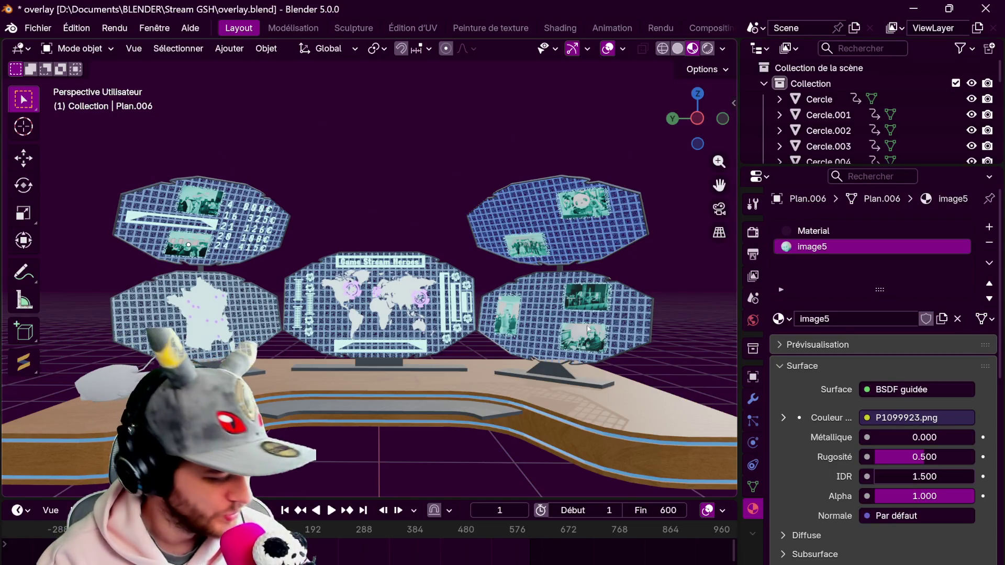
middle_click_drag(587, 328, 634, 369)
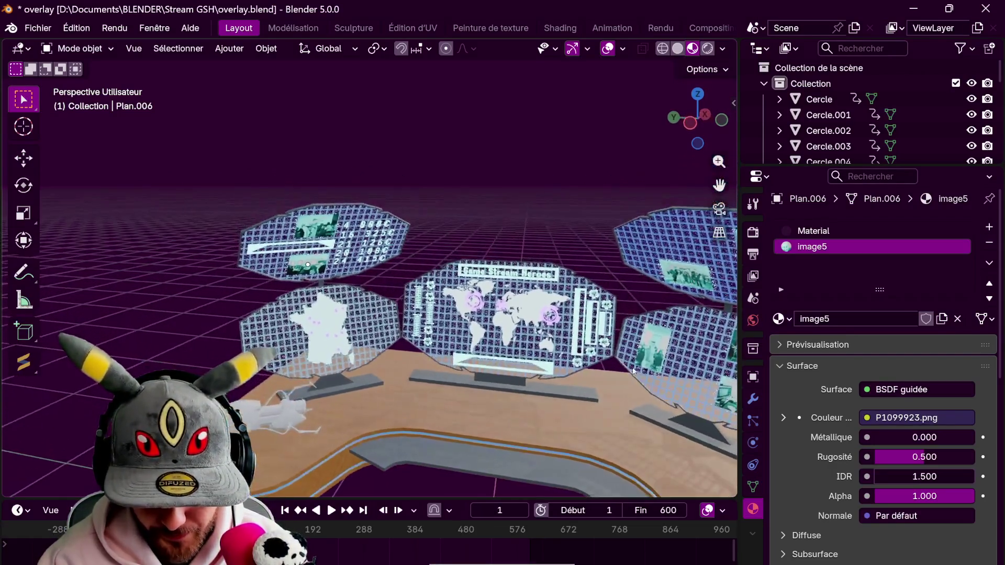
scroll(369, 298, "up", 3)
mouse_move(369, 299)
middle_mouse_down("shift")
mouse_move(408, 259)
mouse_move(503, 337)
middle_mouse_up("shift")
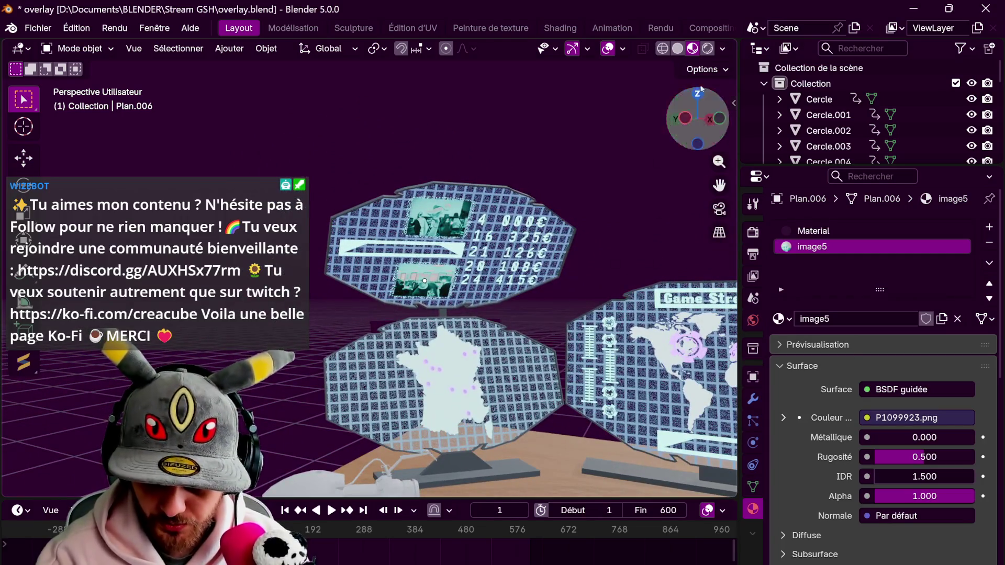
left_click(698, 94)
scroll(369, 275, "up", 3)
left_click(229, 48)
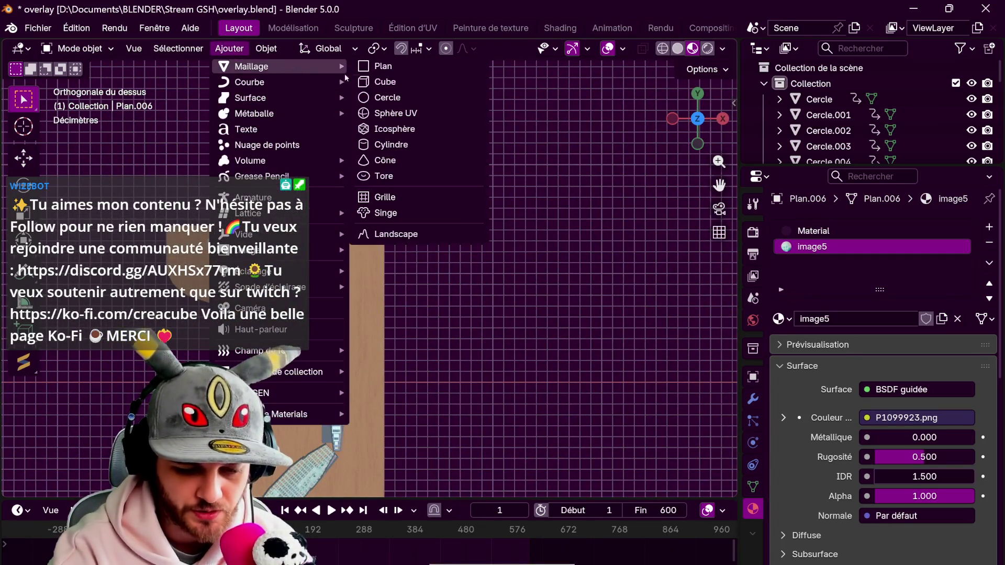
Undo an accidental cube, add a plane instead and place it to the right along X
left_click(385, 81)
key("ctrl+z")
left_click(230, 49)
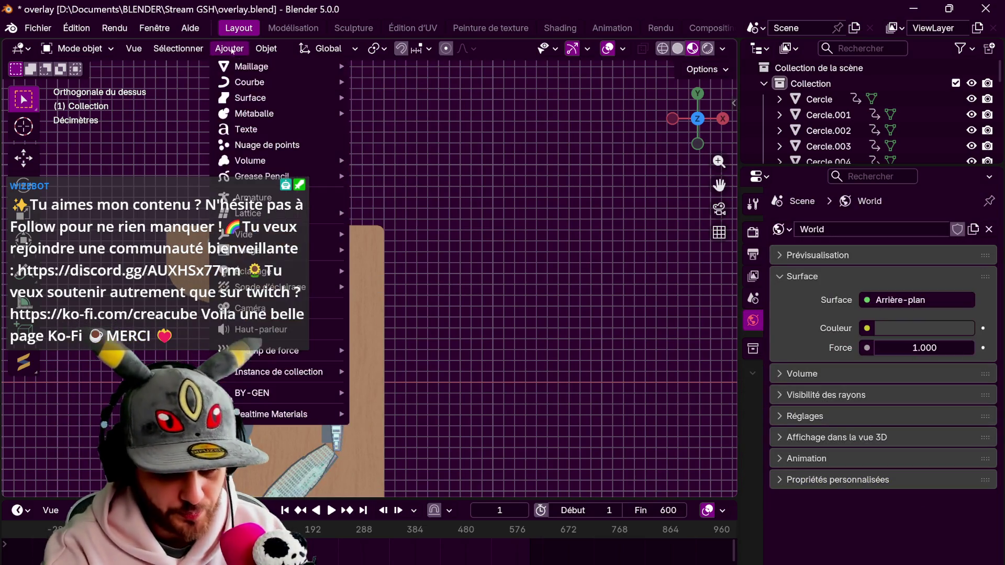
left_click(385, 72)
scroll(513, 228, "down", 2)
key("g")
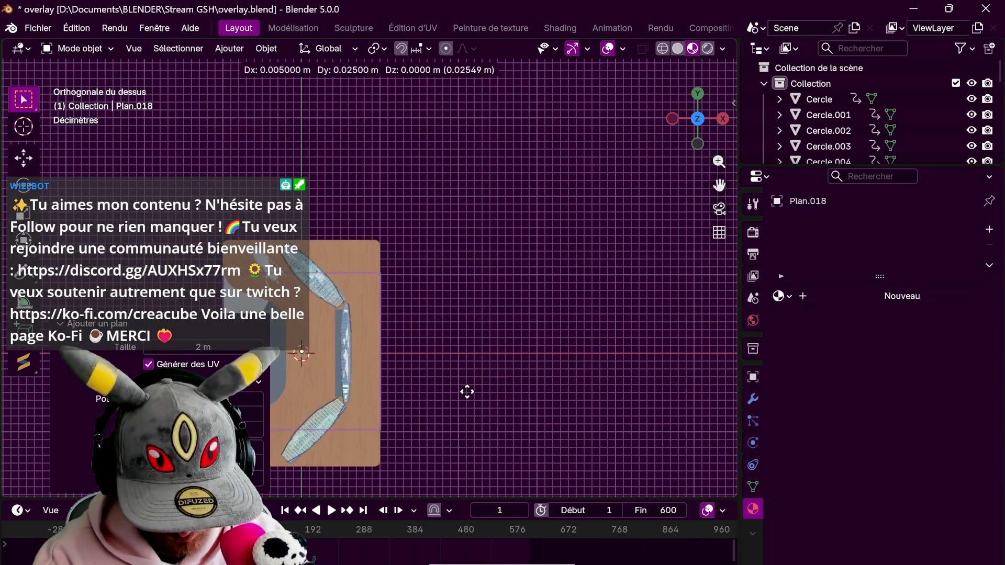
key("x")
left_click(632, 397)
Stretch the plane along Y and assign it the existing cyan 'lumière' material
key("s")
key("y")
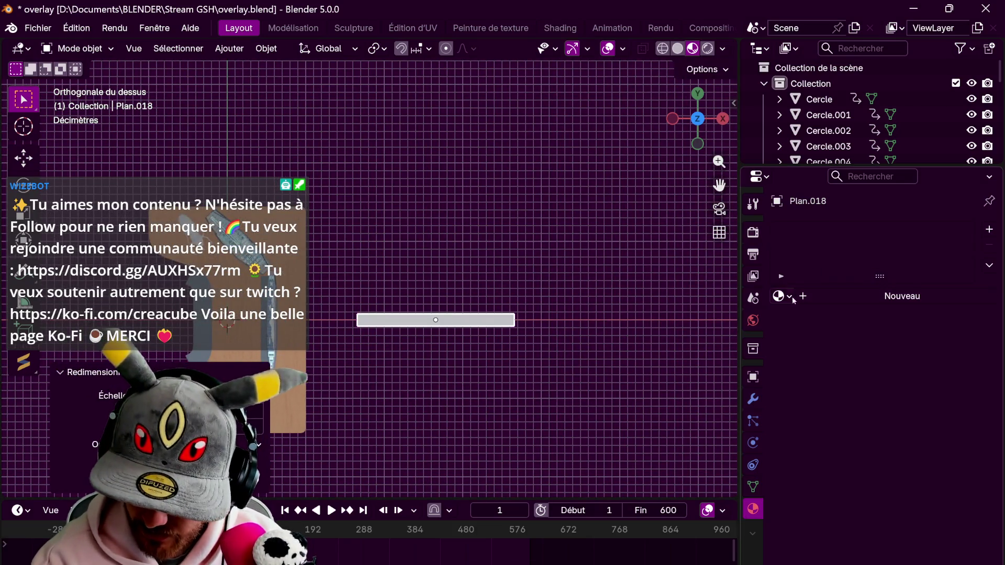
left_click(789, 296)
left_click(815, 320)
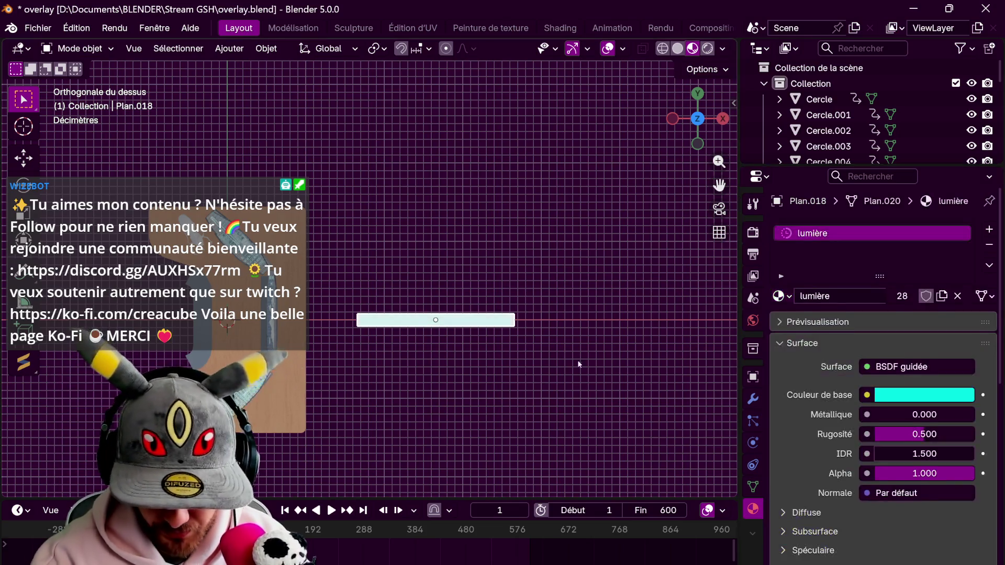
key("Tab")
key("Tab")
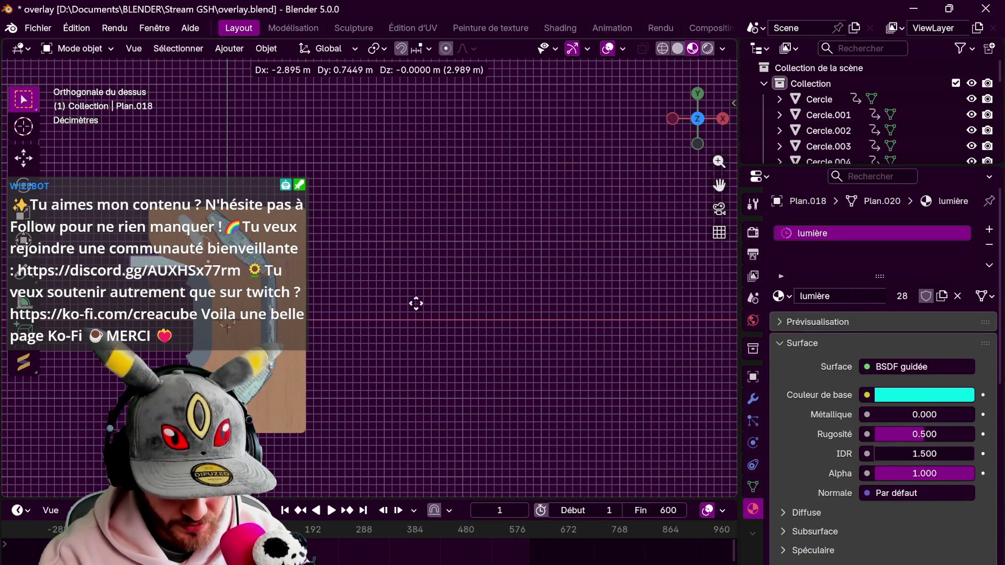
left_click(415, 305)
Shrink the glowing bar and, from top view, rotate it to match the angled side screen
middle_click_drag(440, 283, 471, 298)
key("s")
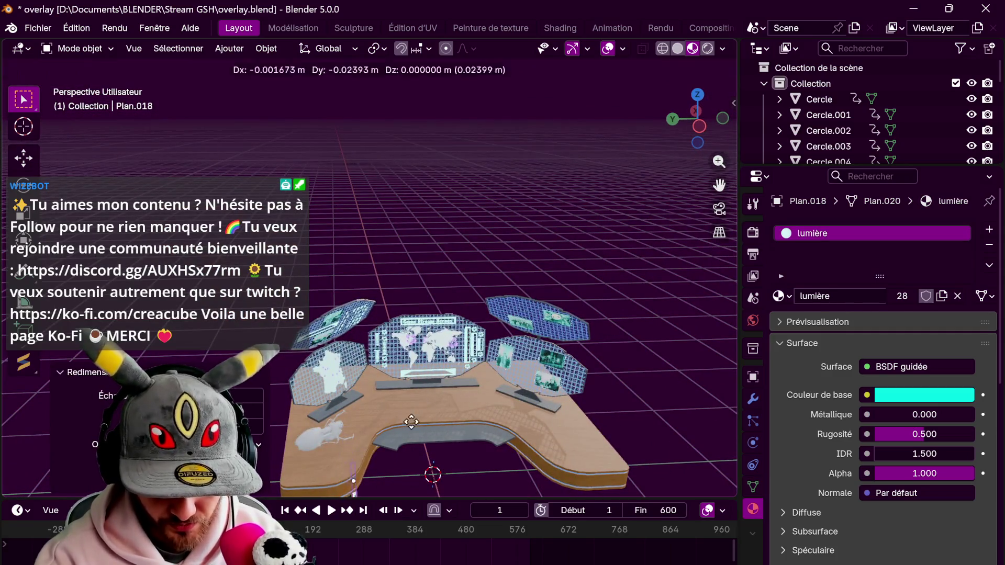
scroll(456, 403, "up", 5)
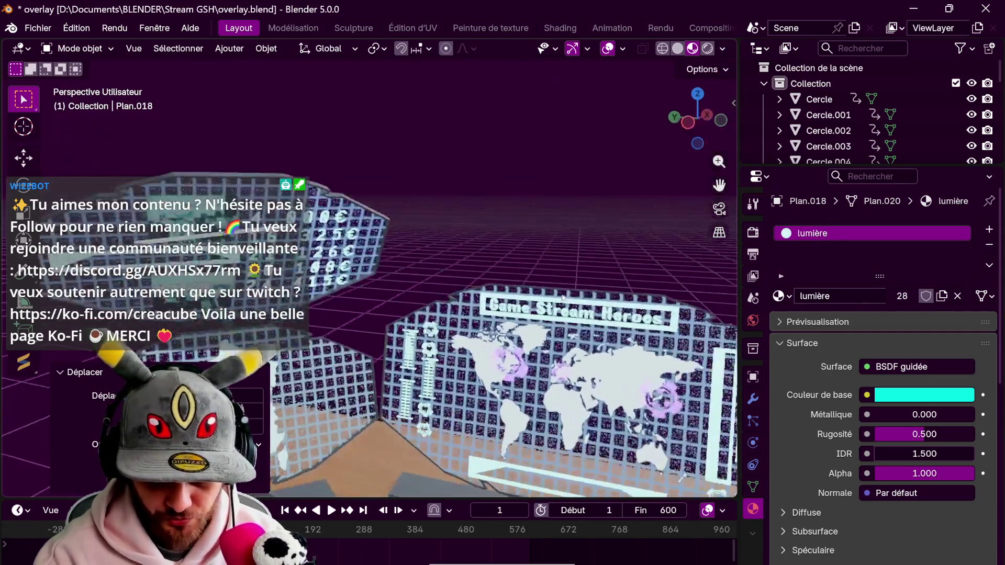
left_click(389, 277)
mouse_move(440, 315)
middle_mouse_down()
mouse_move(549, 354)
mouse_move(471, 298)
middle_mouse_up()
left_click(673, 120)
scroll(471, 314, "down", 4)
key("r")
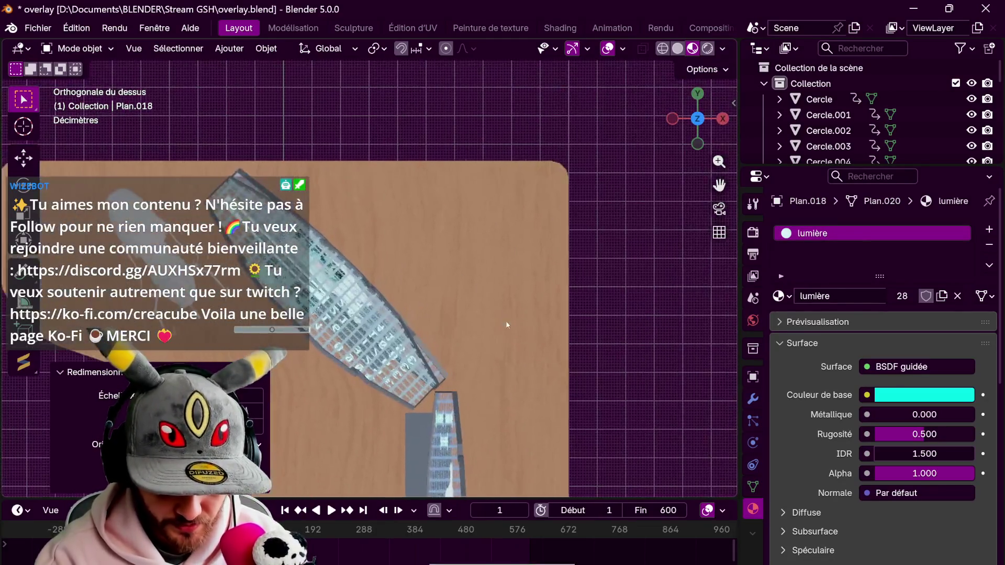
left_click(494, 423)
Slide the bar along its Y axis up beside the side screen
key("g")
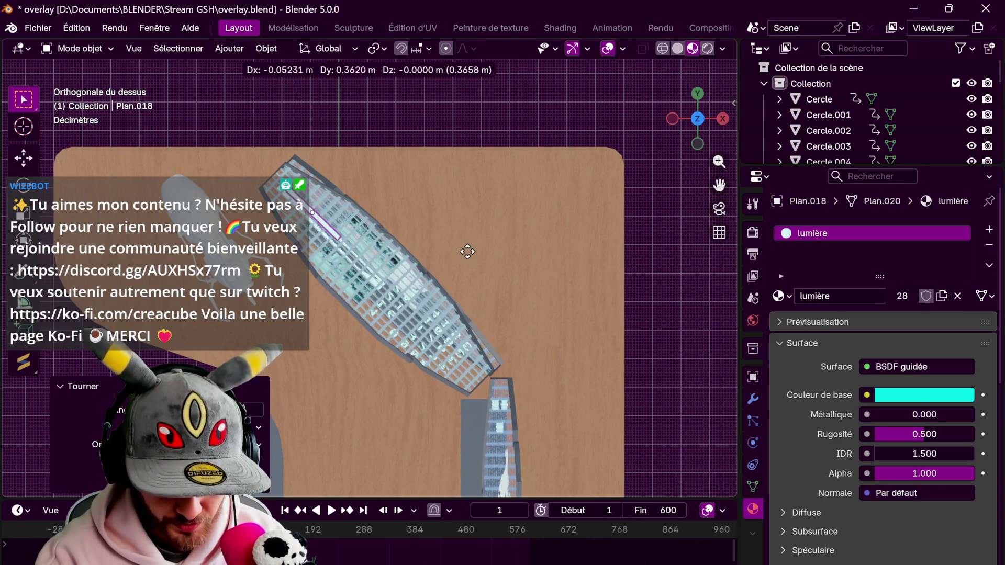
mouse_move(468, 252)
middle_mouse_down()
mouse_move(579, 158)
mouse_move(530, 192)
mouse_move(565, 235)
middle_mouse_up()
key("g")
key("y")
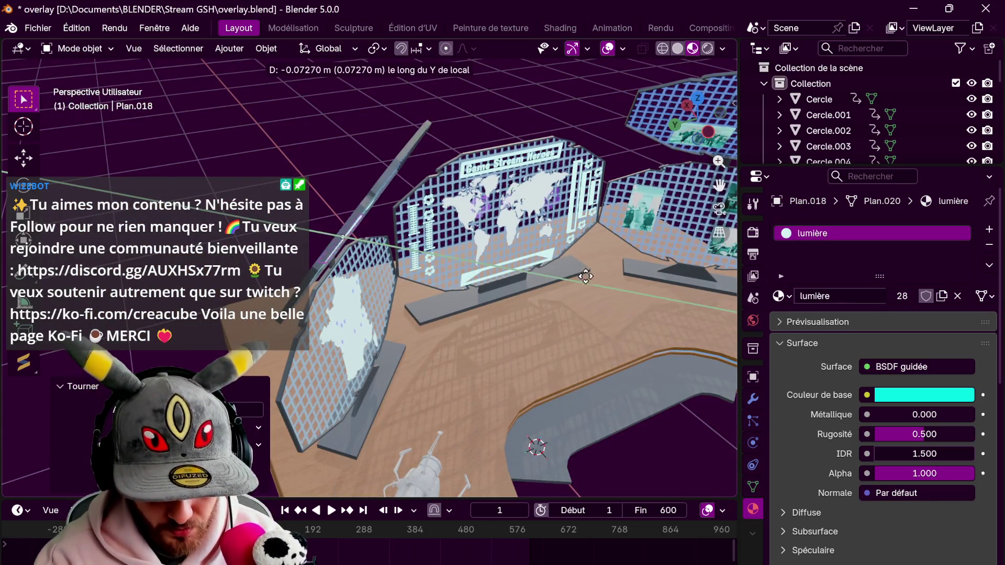
left_click(586, 275)
Tilt the bar around its X axis in two passes until it lies flat on the screen
middle_click_drag(586, 275, 596, 236)
key("r")
key("x")
key("x")
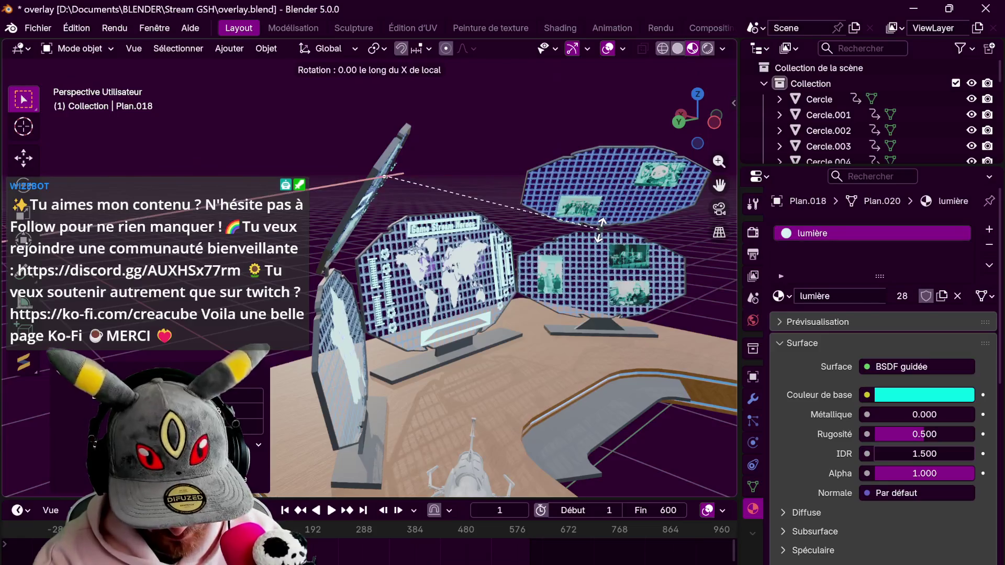
left_click(484, 100)
mouse_move(484, 157)
middle_mouse_down()
mouse_move(504, 290)
mouse_move(524, 249)
mouse_move(556, 314)
mouse_move(568, 310)
middle_mouse_up()
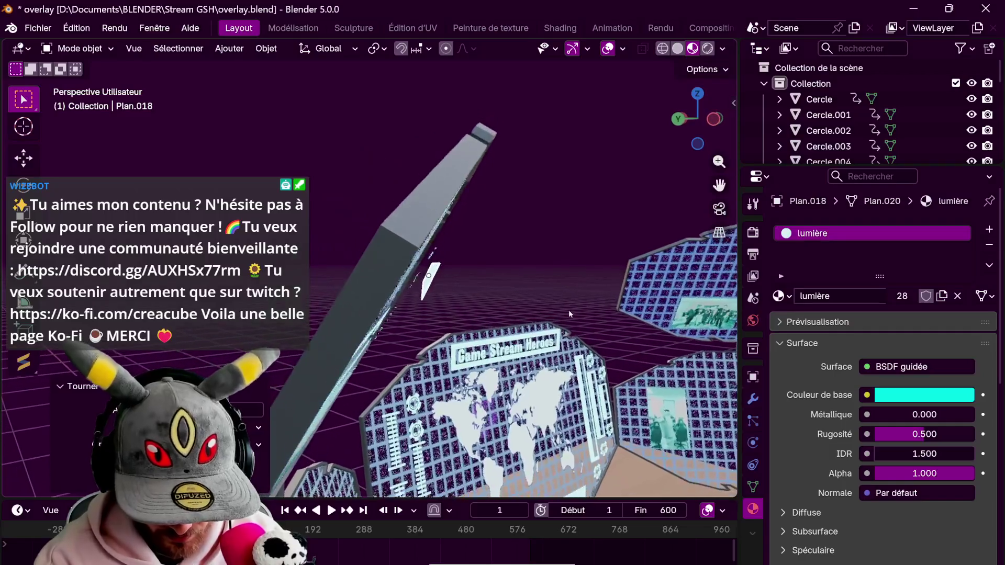
key("r")
key("x")
key("x")
left_click(573, 320)
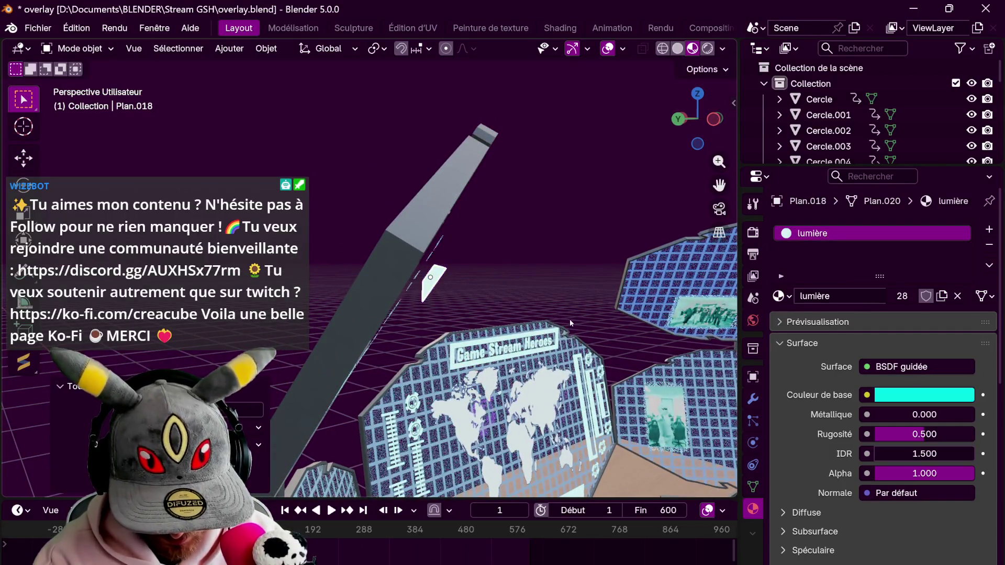
Seat the first cyan bar on the donation screen, lengthened and slid along its local X
left_click(553, 312)
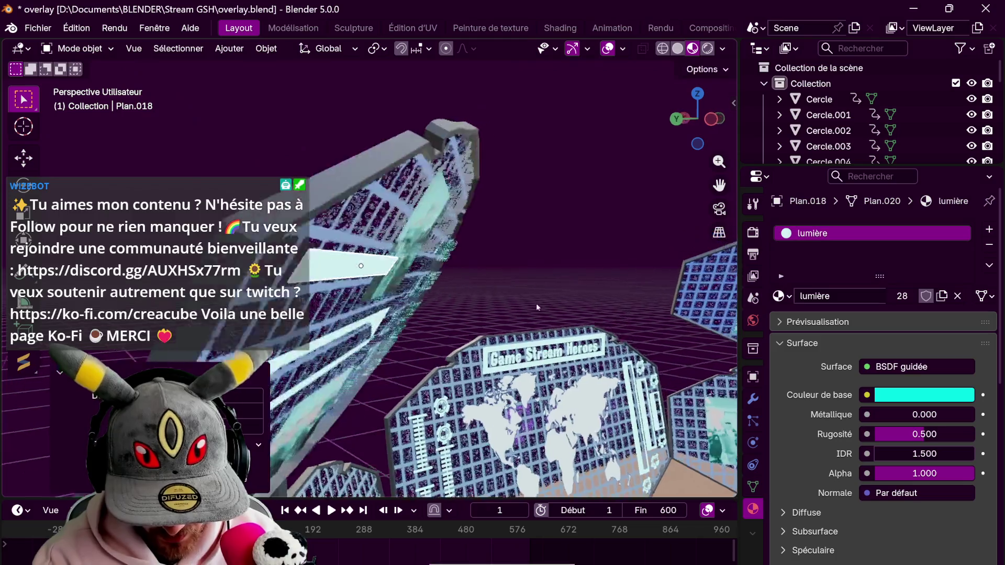
middle_click_drag(540, 303, 471, 236)
scroll(472, 235, "up", 4)
scroll(471, 236, "up", 2)
key("s")
key("x")
key("x")
left_click(549, 253)
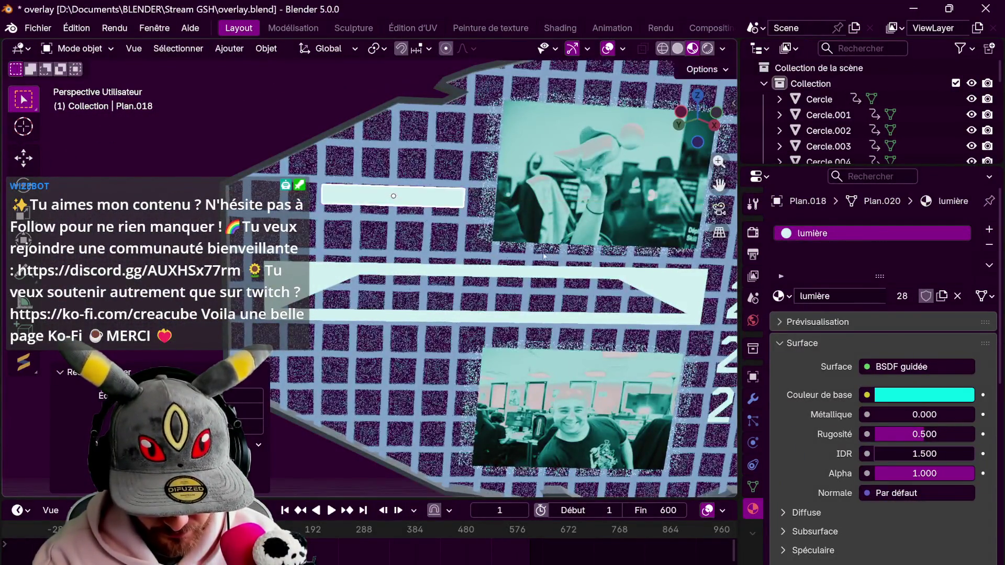
scroll(510, 251, "down", 4)
middle_click_drag(510, 251, 596, 259)
key("g")
key("z")
key("z")
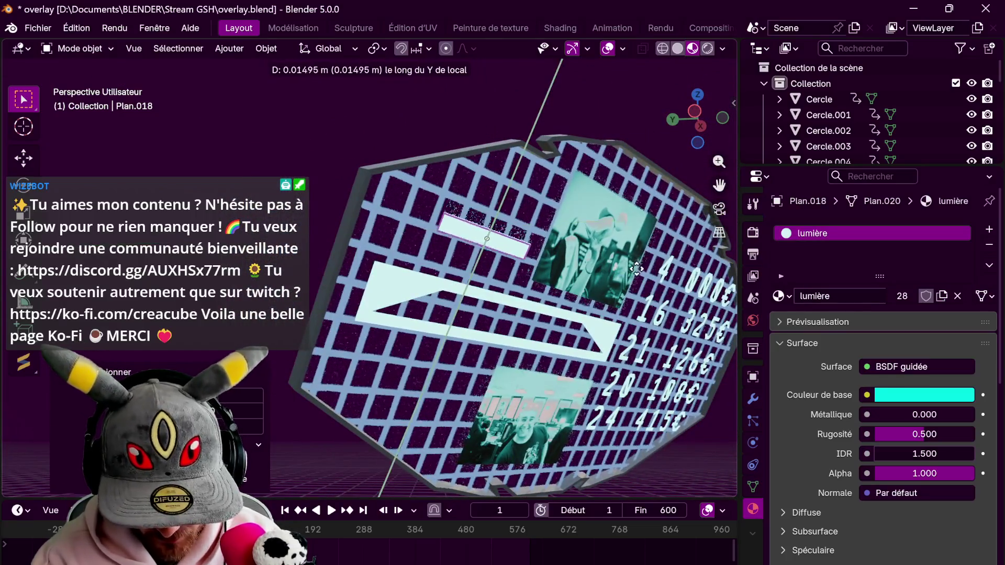
key("x")
key("x")
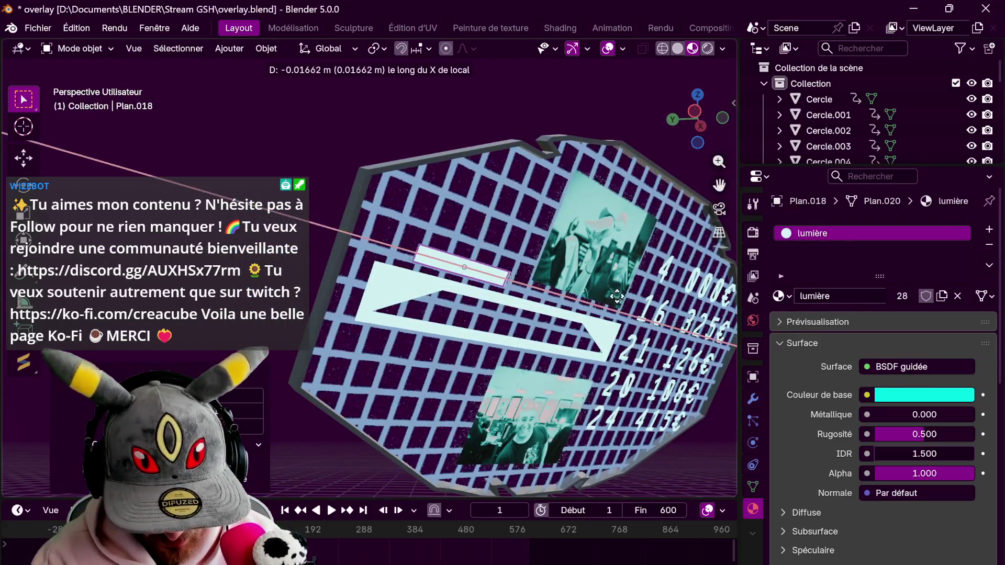
middle_click_drag(588, 292, 565, 299)
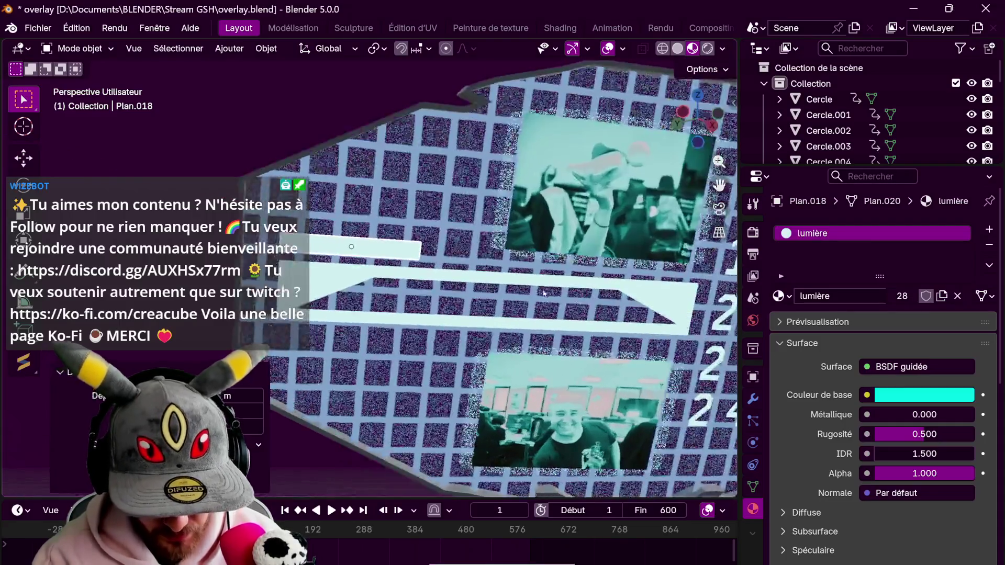
scroll(565, 299, "up", 3)
key("x")
left_click(588, 313)
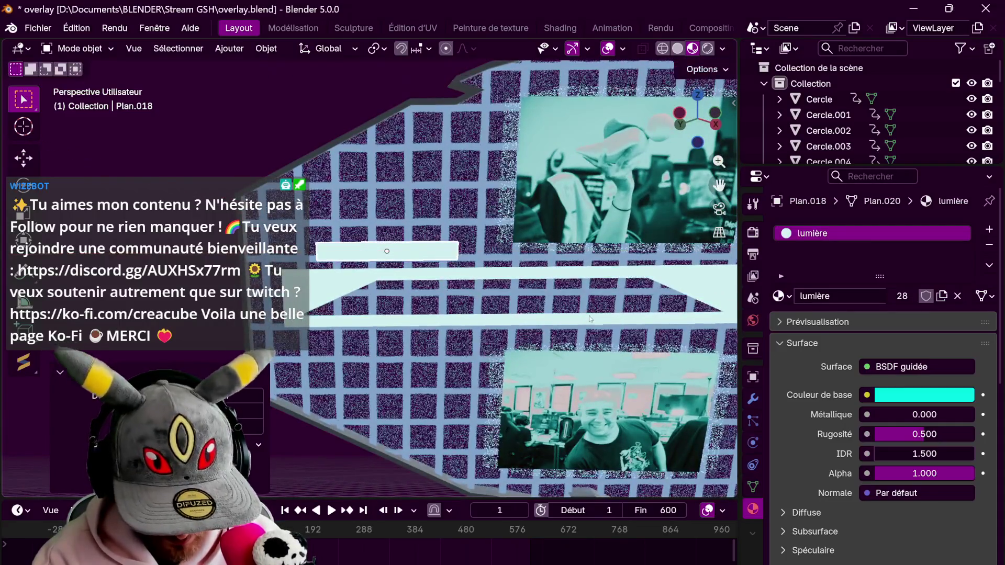
Make a second bar below the first along Y, with a different length and X position
key("s")
key("x")
left_click(676, 359)
key("g")
left_click(657, 359)
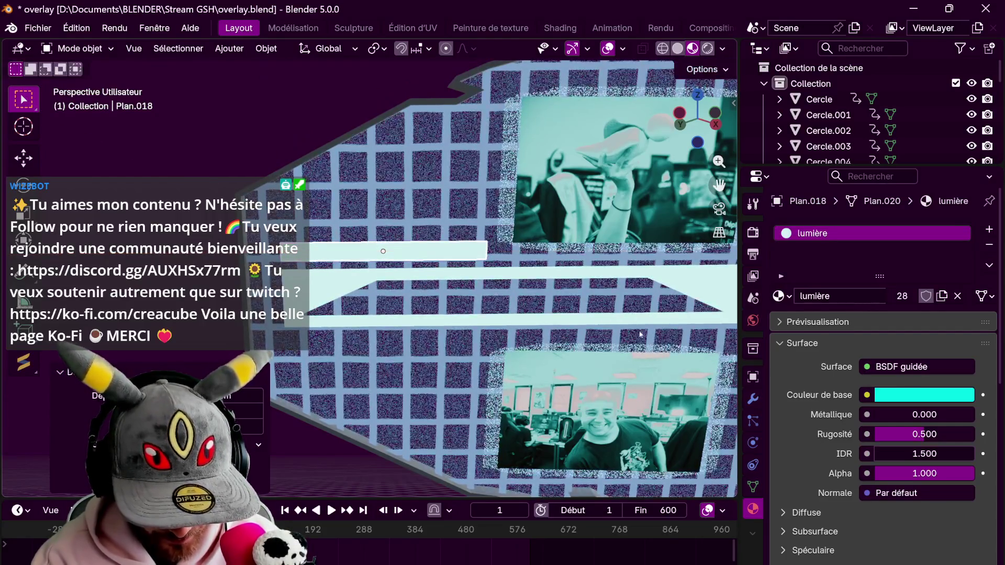
key("y")
key("y")
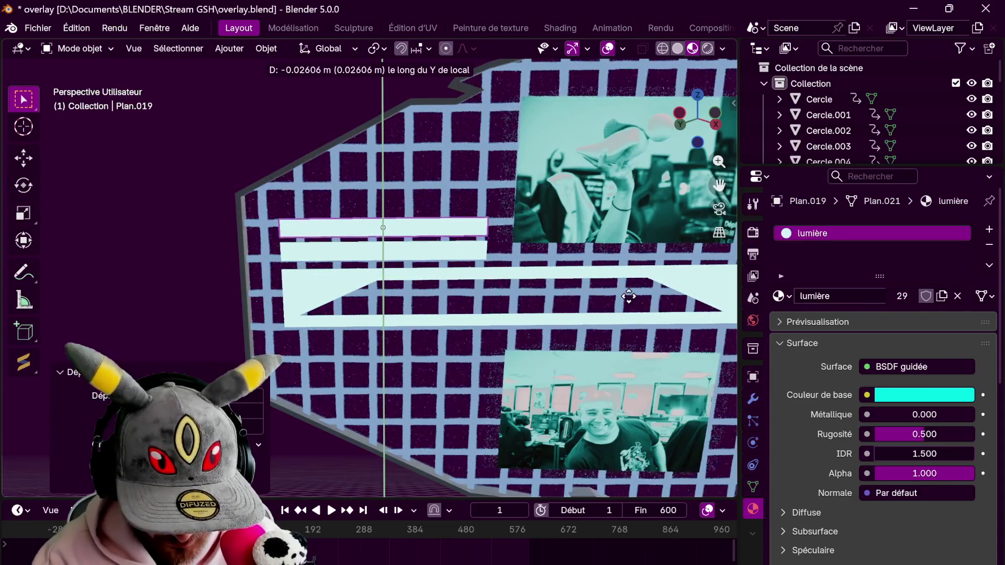
key("s")
left_click(564, 283)
key("g")
key("x")
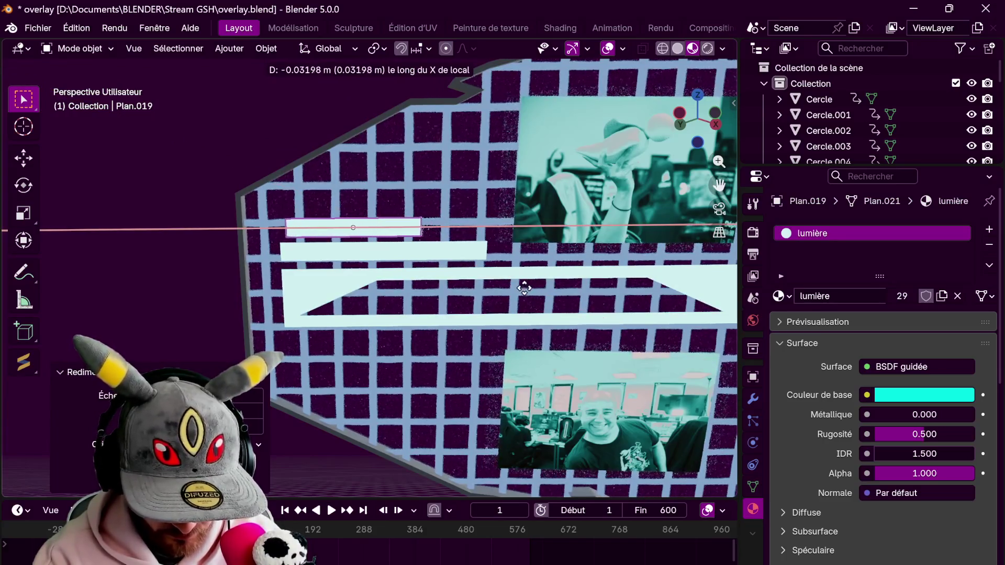
key("g")
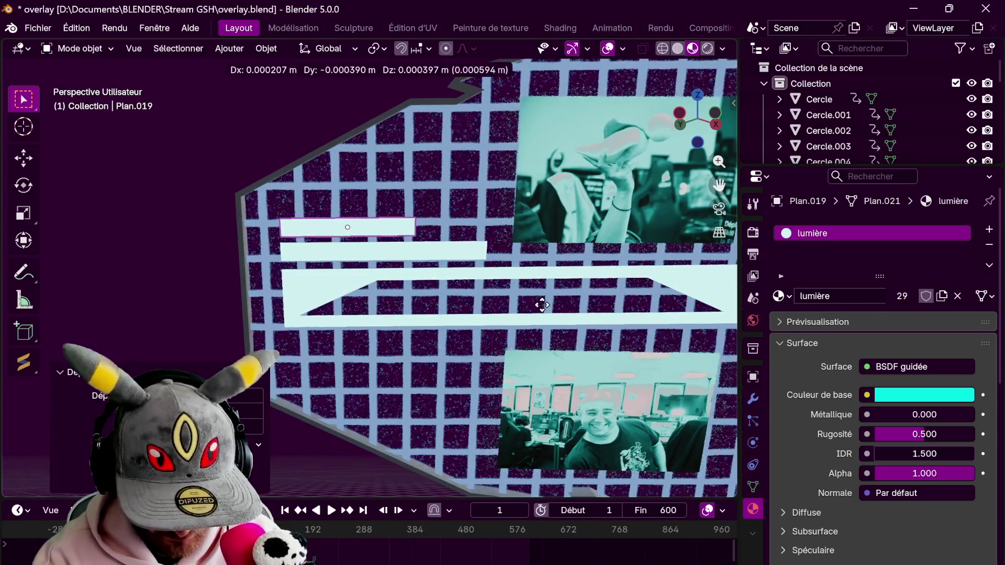
key("s")
key("x")
key("x")
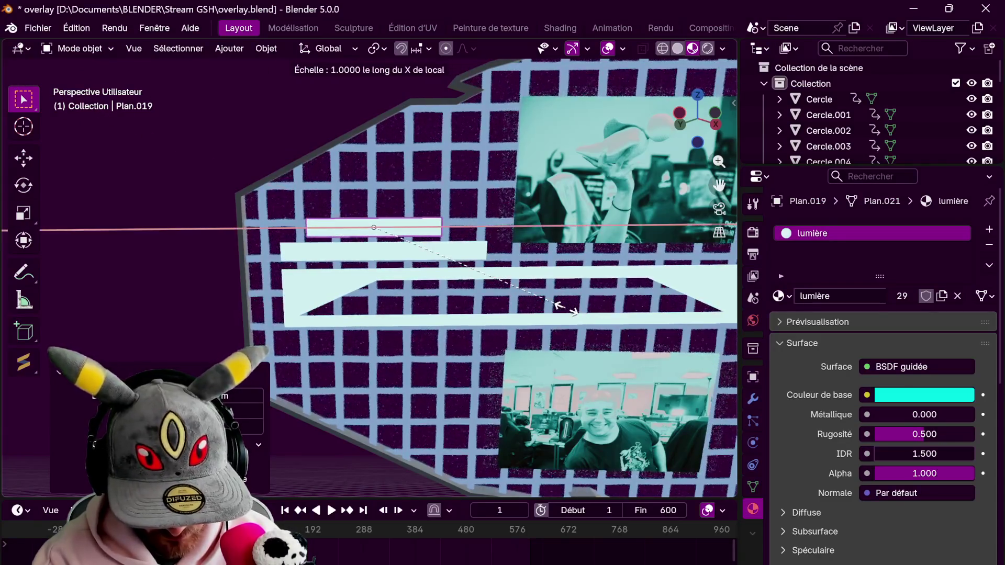
left_click(593, 330)
key("g")
key("x")
key("x")
left_click(590, 346)
Duplicate a third bar above the others with its own length and sideways offset
key("shift+d")
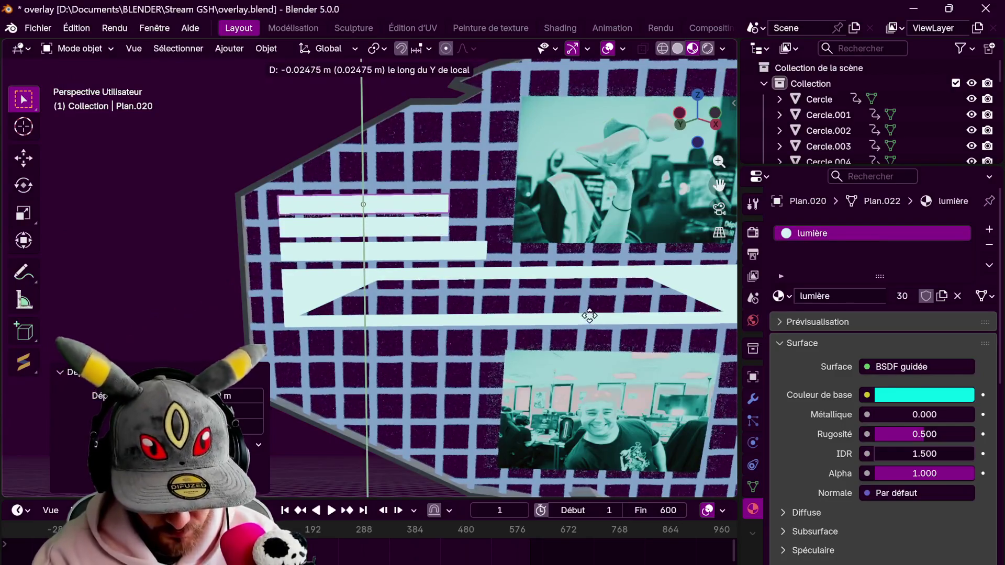
left_click(591, 329)
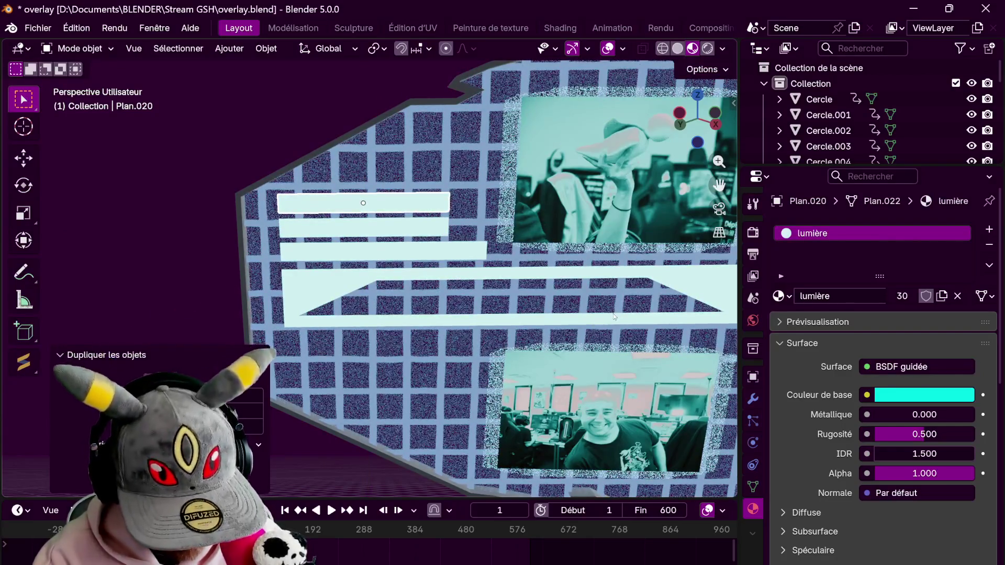
key("s")
key("x")
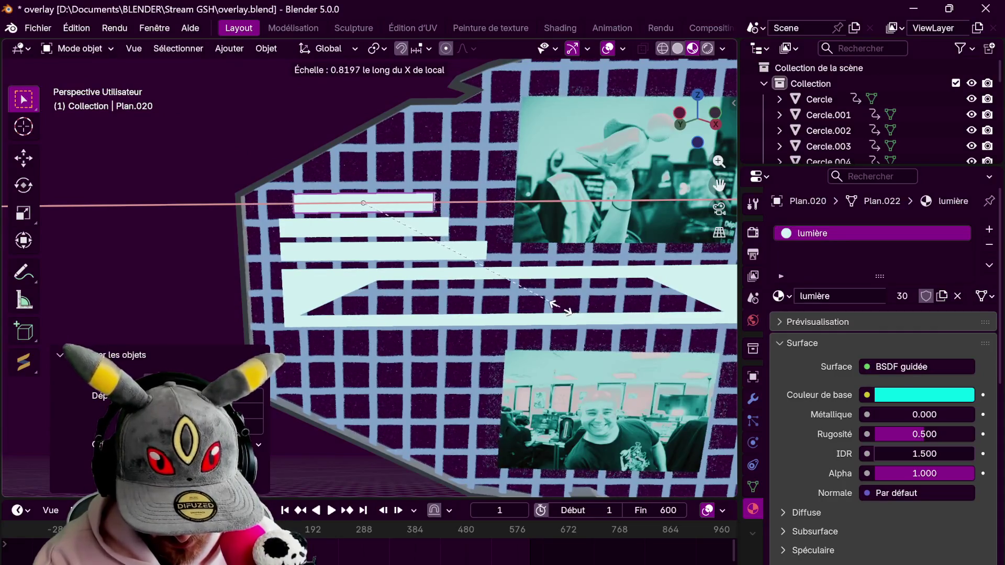
key("g")
key("x")
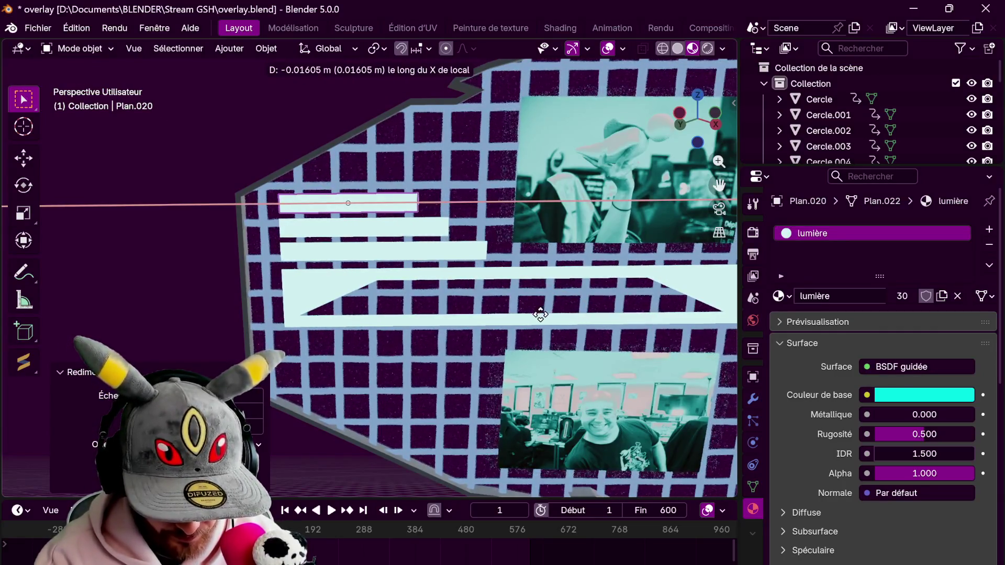
left_click(541, 314)
scroll(540, 314, "down", 3)
Copy the stacked bars lower on the screen, pushed to its surface and tilted around X to fit
mouse_move(540, 299)
middle_mouse_down()
mouse_move(590, 259)
mouse_move(503, 236)
middle_mouse_up()
left_click(404, 186)
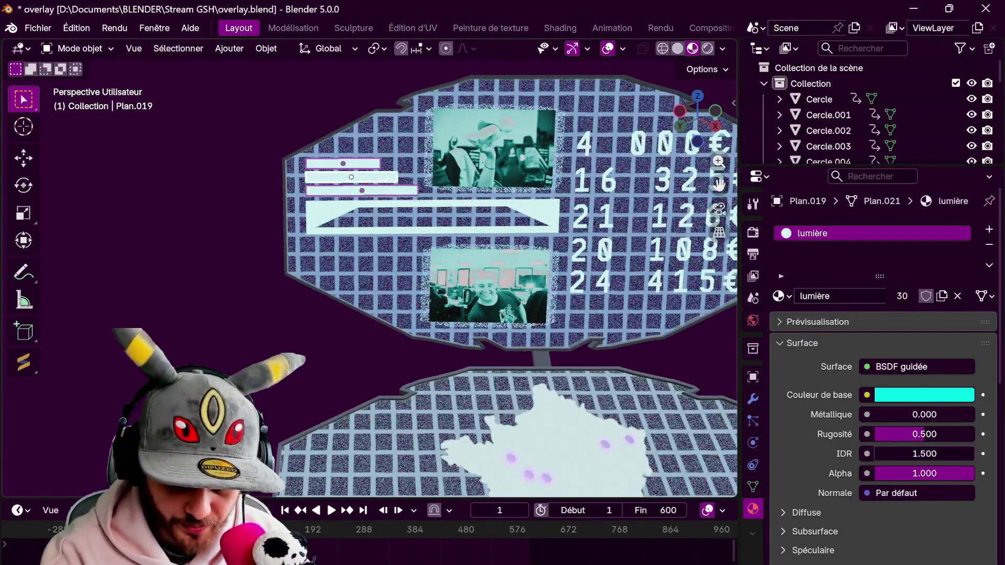
left_click(575, 253)
key("g")
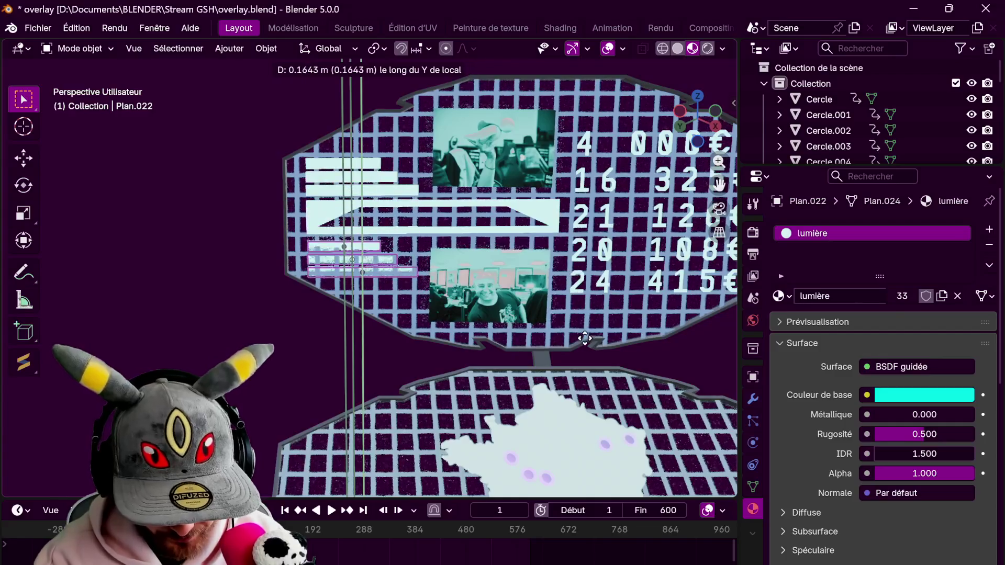
left_click(585, 317)
middle_click_drag(584, 317, 562, 323)
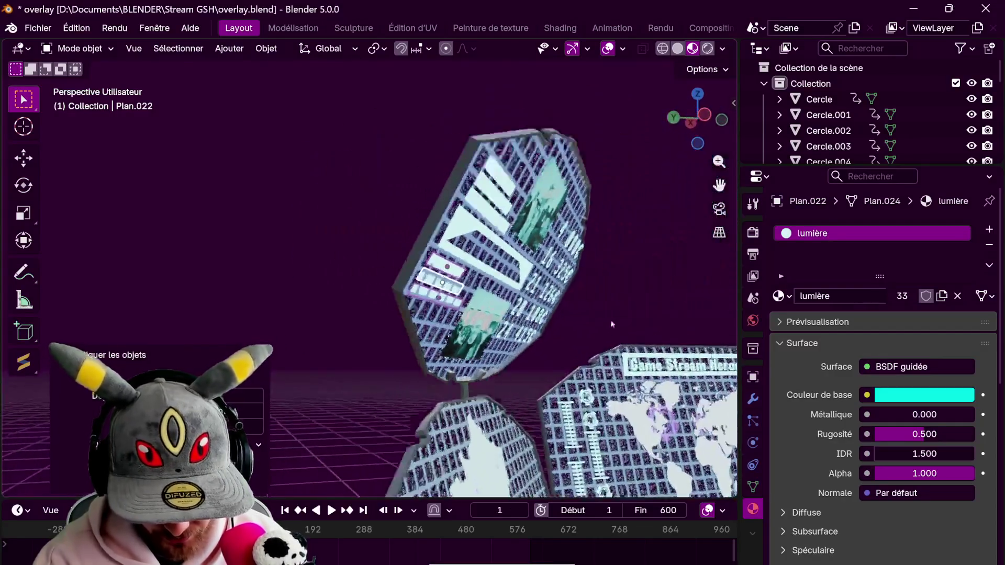
key("g")
key("z")
key("z")
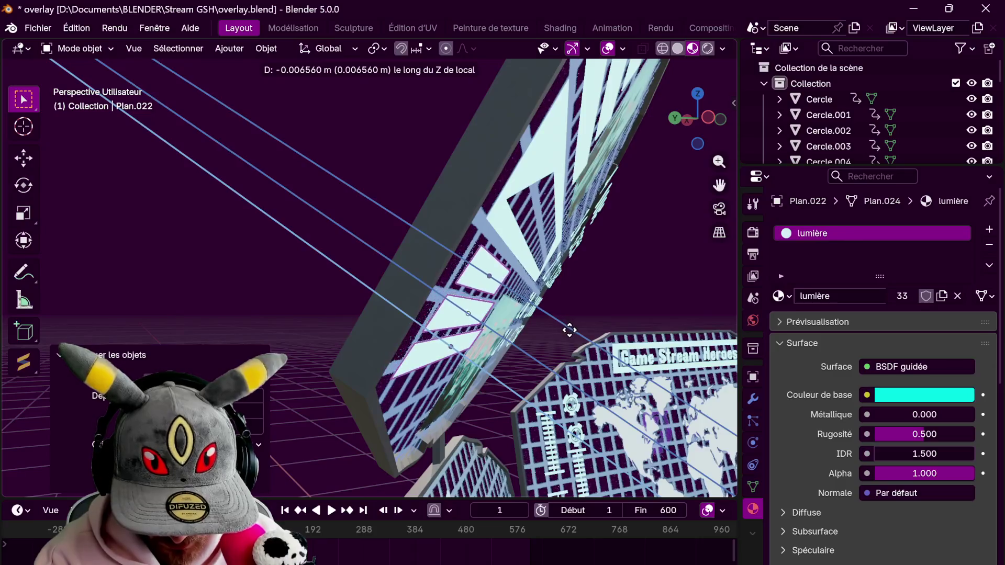
left_click(567, 327)
key("r")
key("x")
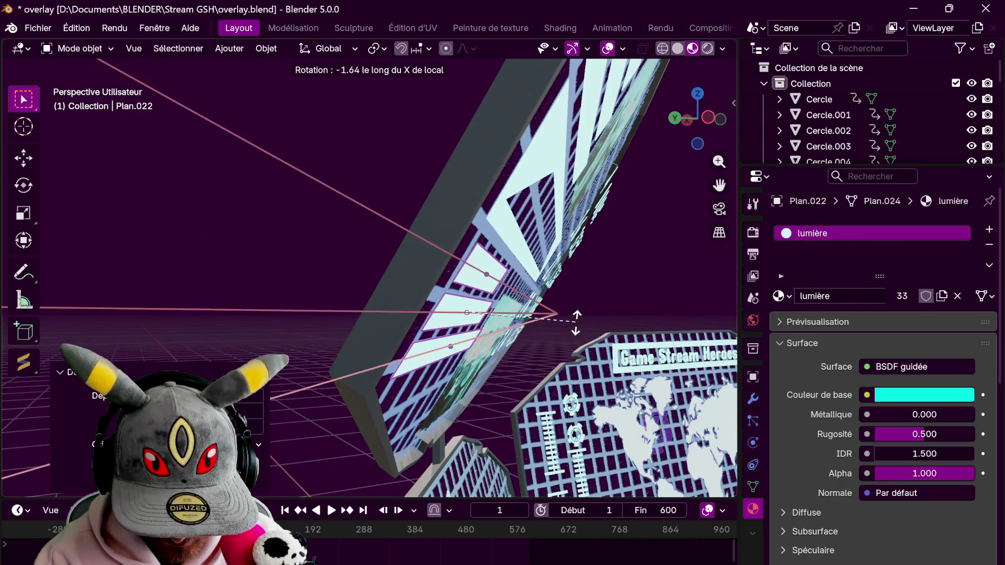
left_click(576, 322)
Orbit around the screens to check the bars, ending in a top-down view of the desk
mouse_move(576, 322)
middle_mouse_down()
mouse_move(574, 144)
mouse_move(566, 205)
middle_mouse_up()
scroll(602, 230, "up", 3)
scroll(601, 229, "down", 3)
mouse_move(572, 301)
middle_mouse_down()
mouse_move(593, 292)
mouse_move(679, 322)
mouse_move(597, 314)
mouse_move(548, 267)
middle_mouse_up()
scroll(567, 284, "up", 3)
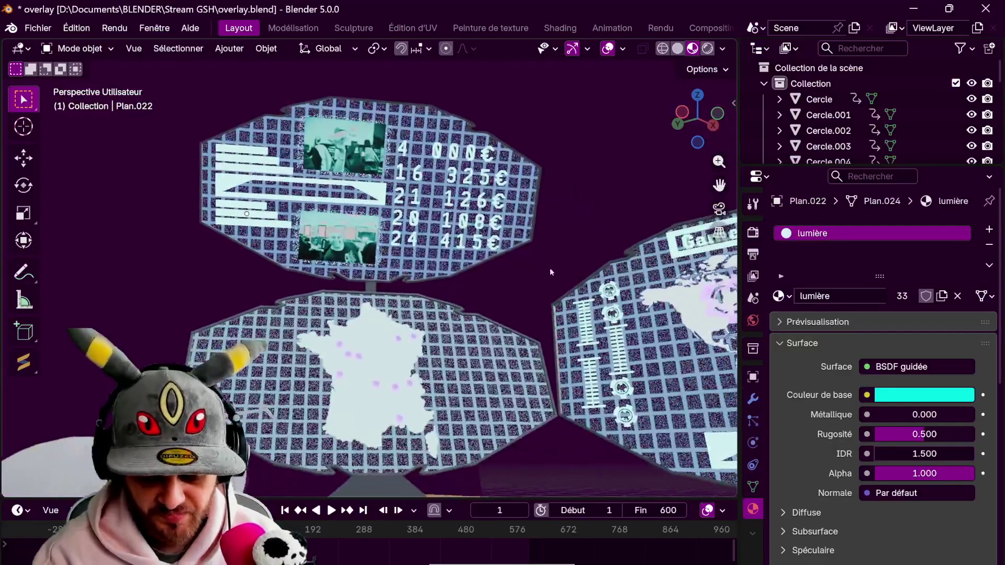
scroll(548, 267, "up", 2)
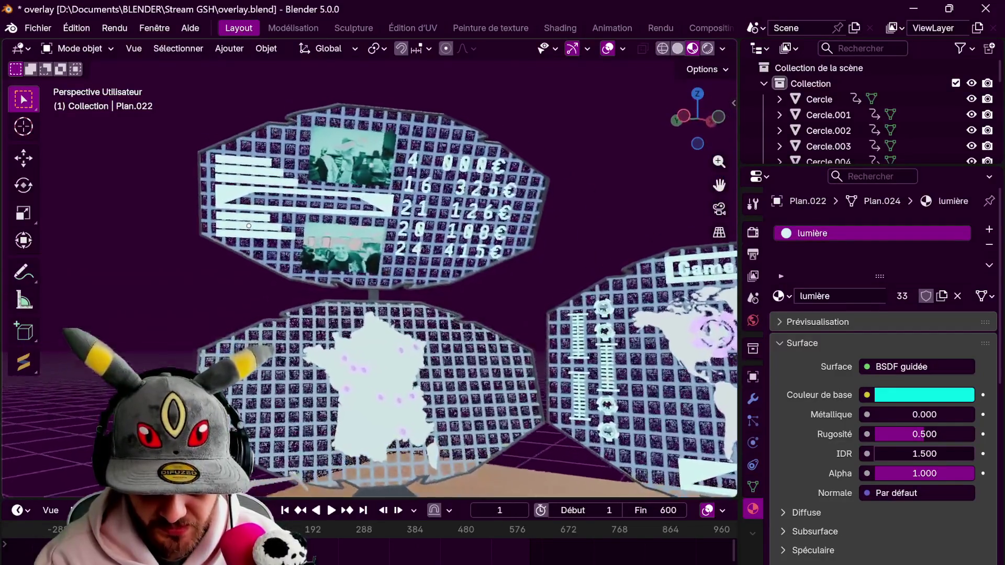
mouse_move(250, 210)
middle_mouse_down()
mouse_move(258, 245)
mouse_move(236, 157)
middle_mouse_up()
key("KP_7")
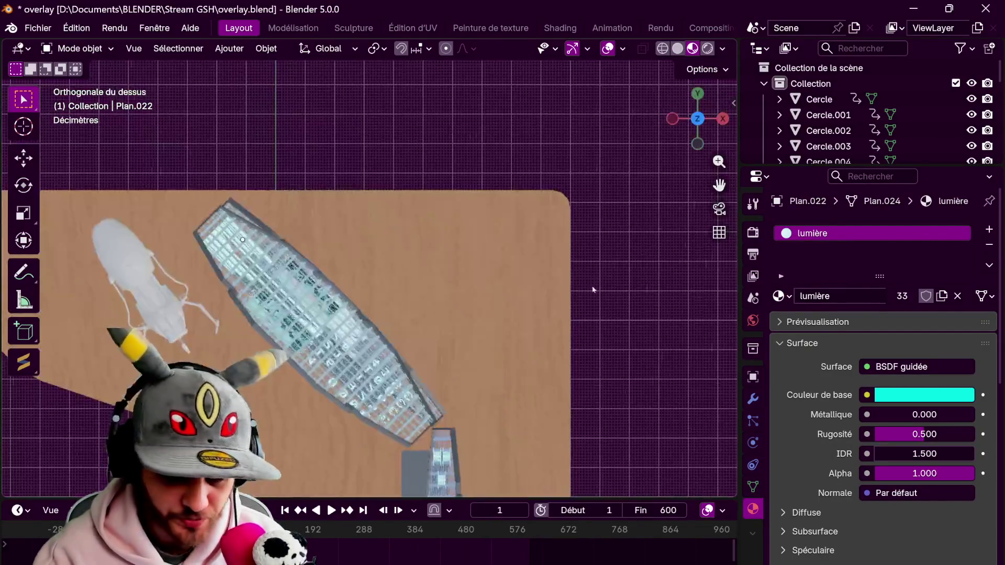
Add a new text object above the desk and edit it to read Donation
left_click(229, 48)
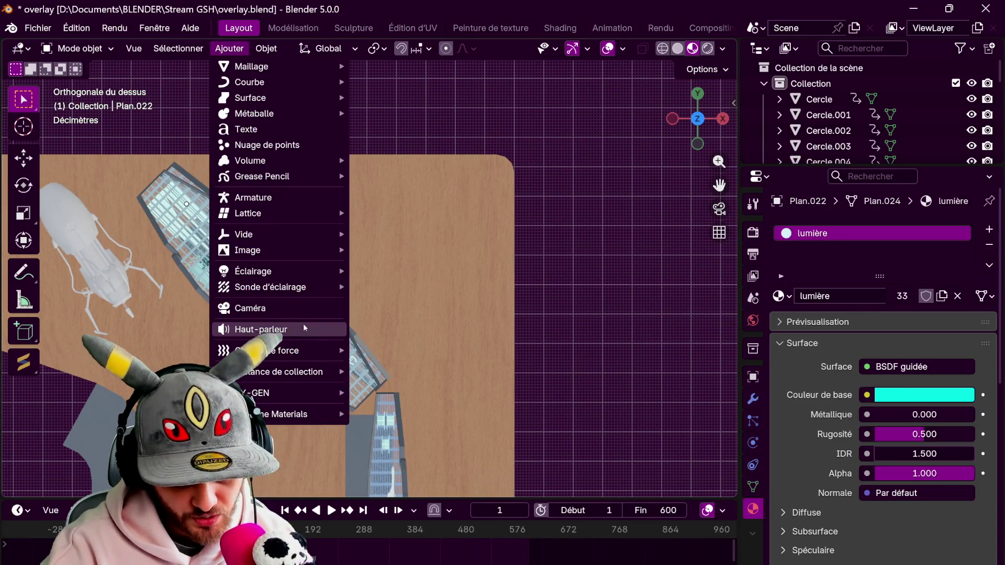
left_click(245, 129)
scroll(325, 235, "down", 3)
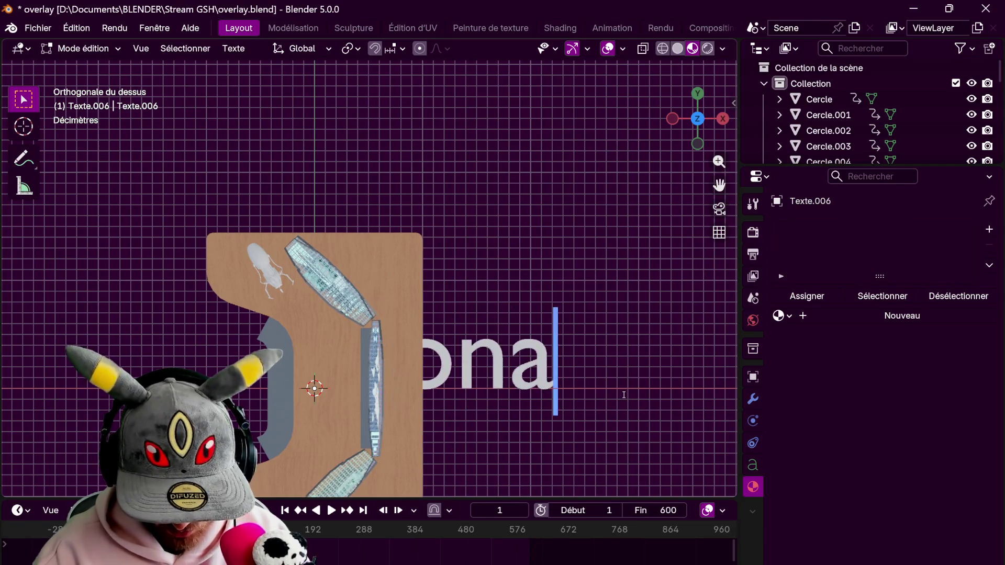
left_click(753, 464)
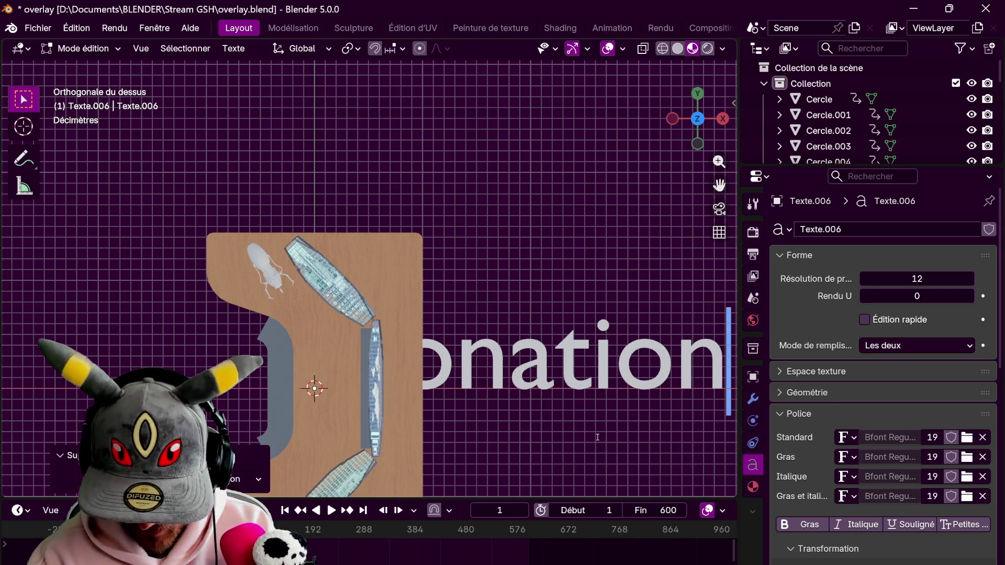
Load RetraConsole Regular from D:\Documents\Font as the text's regular font and return to object mode
left_click(966, 437)
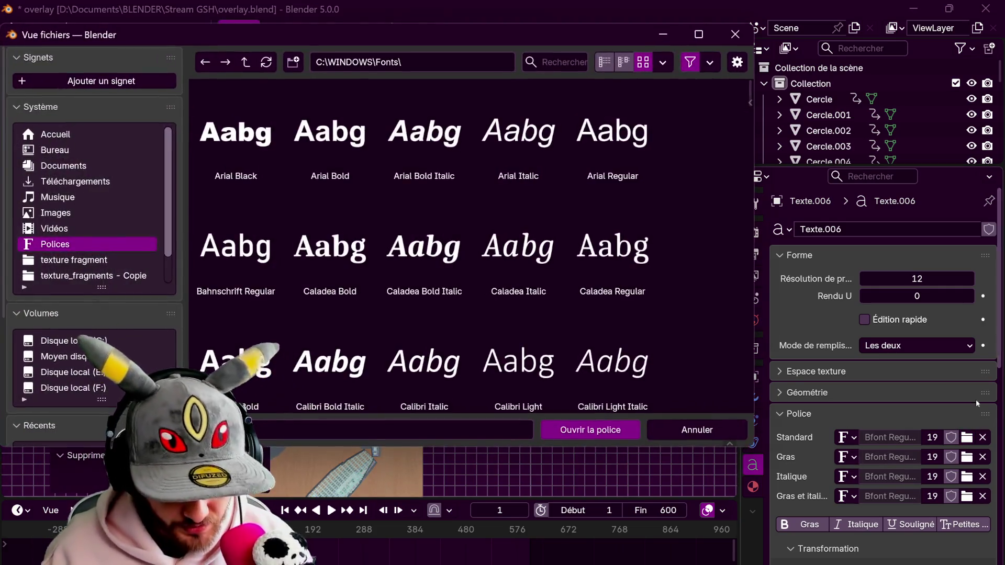
left_click(63, 165)
scroll(282, 229, "down", 3)
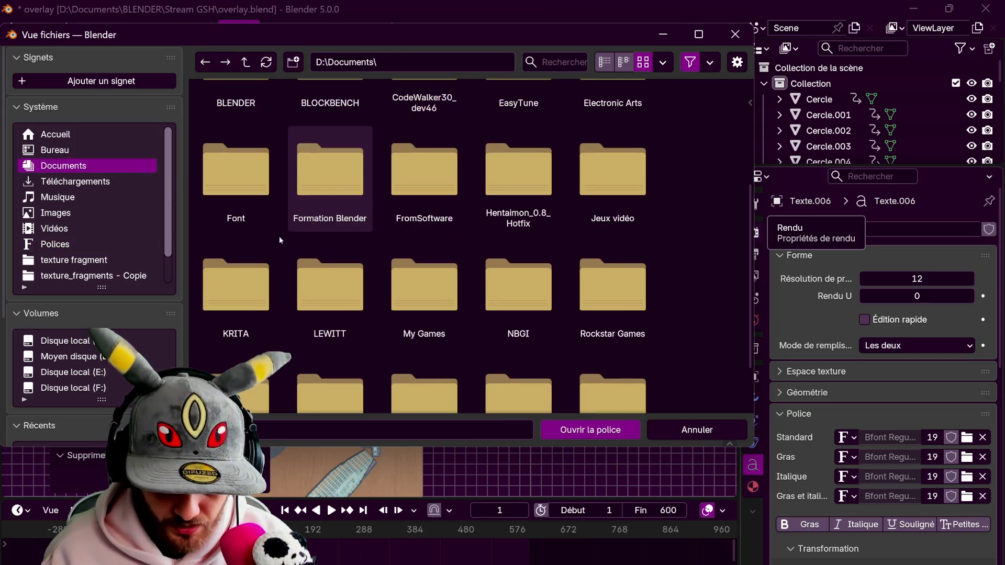
double_click(235, 165)
scroll(349, 299, "down", 5)
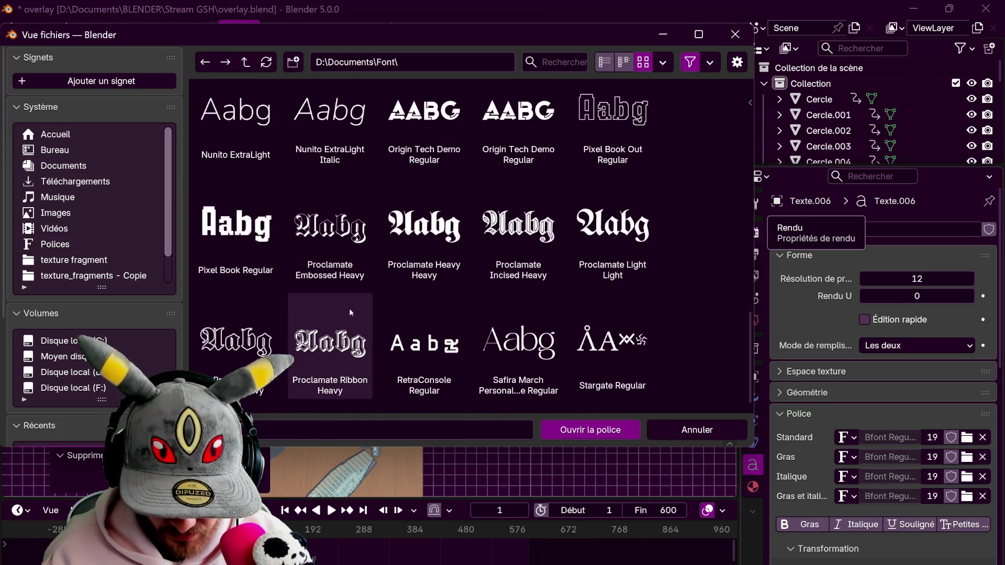
left_click(424, 346)
left_click(565, 431)
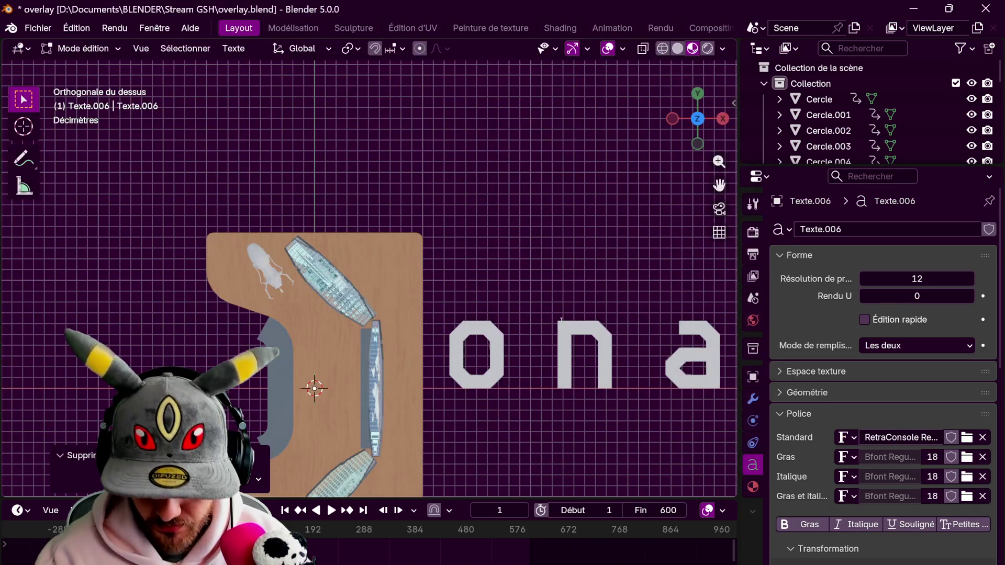
key("Tab")
scroll(669, 335, "down", 2)
scroll(669, 335, "down", 2)
Shrink the Donation text in two passes and shift it aside
key("s")
left_click(605, 349)
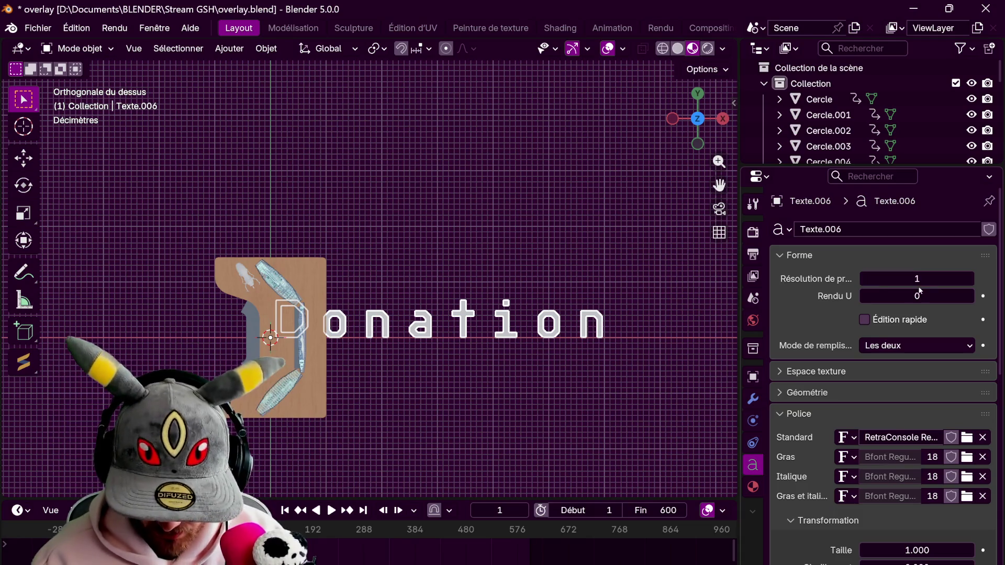
key("s")
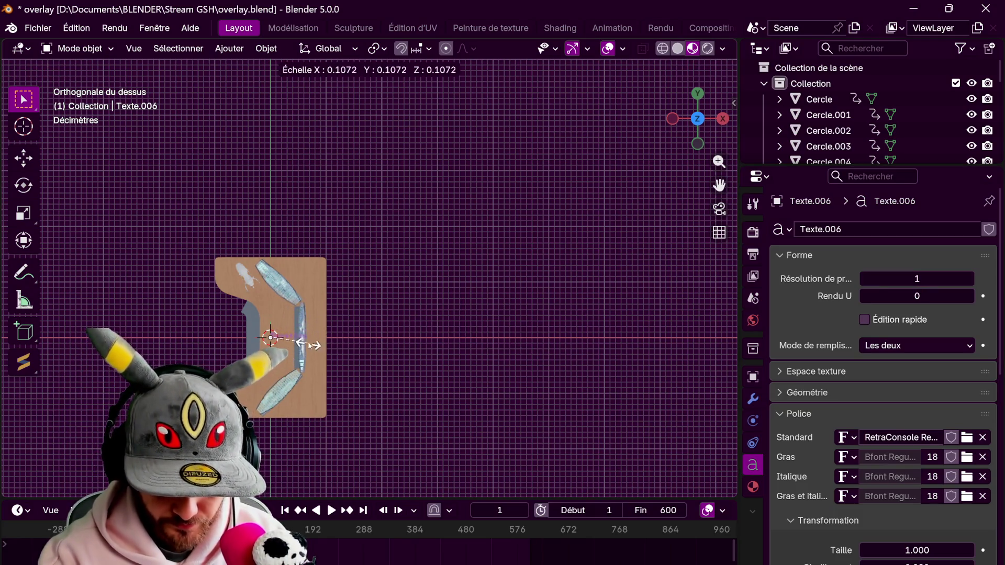
left_click(315, 345)
key("g")
left_click(438, 324)
middle_click_drag(438, 325, 550, 275)
Give the Donation text the existing cyan lumière material
left_click(753, 487)
left_click(778, 296)
left_click(841, 319)
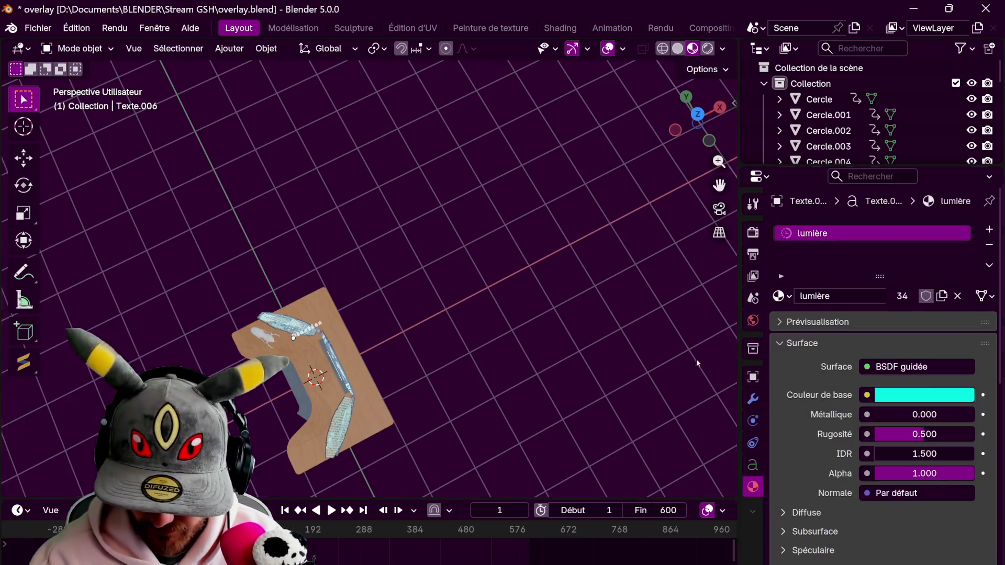
mouse_move(392, 314)
middle_mouse_down()
mouse_move(510, 235)
mouse_move(525, 331)
mouse_move(511, 330)
middle_mouse_up()
Raise the text and stand it upright: 90° around X, then 270° around Z to face front
key("g")
key("z")
left_click(539, 205)
scroll(535, 222, "up", 5)
type("rx90")
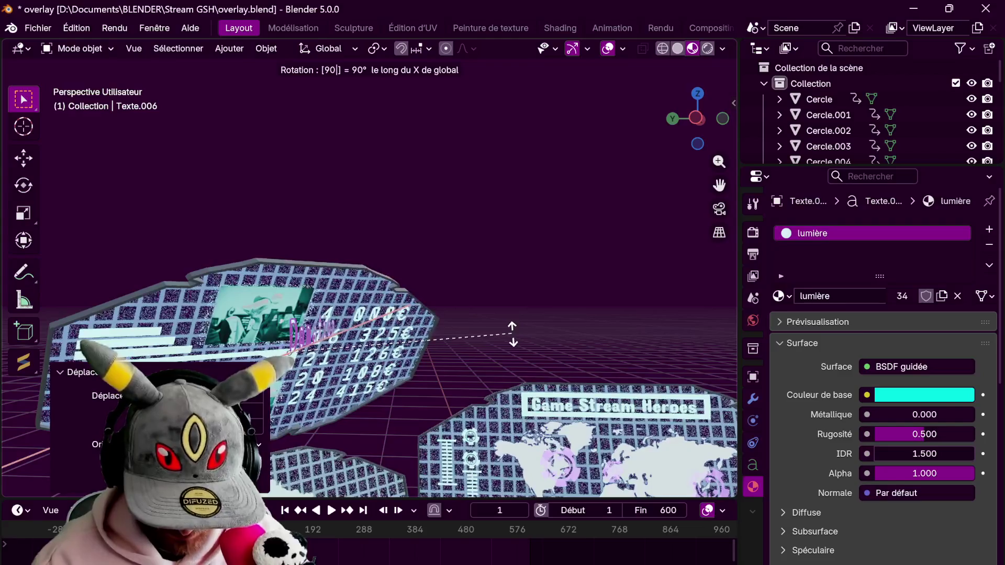
left_click(512, 333)
type("rz")
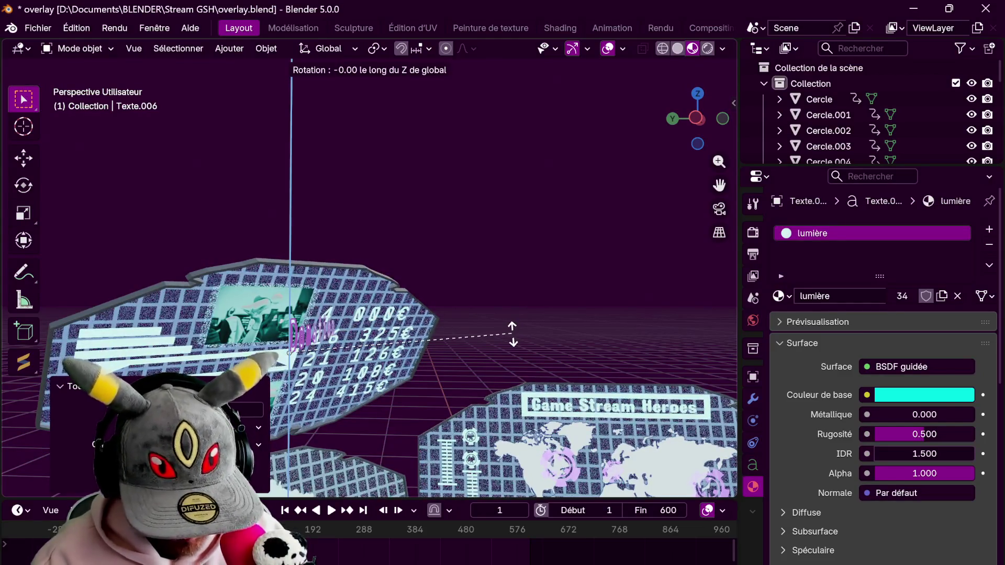
type("270")
left_click(512, 332)
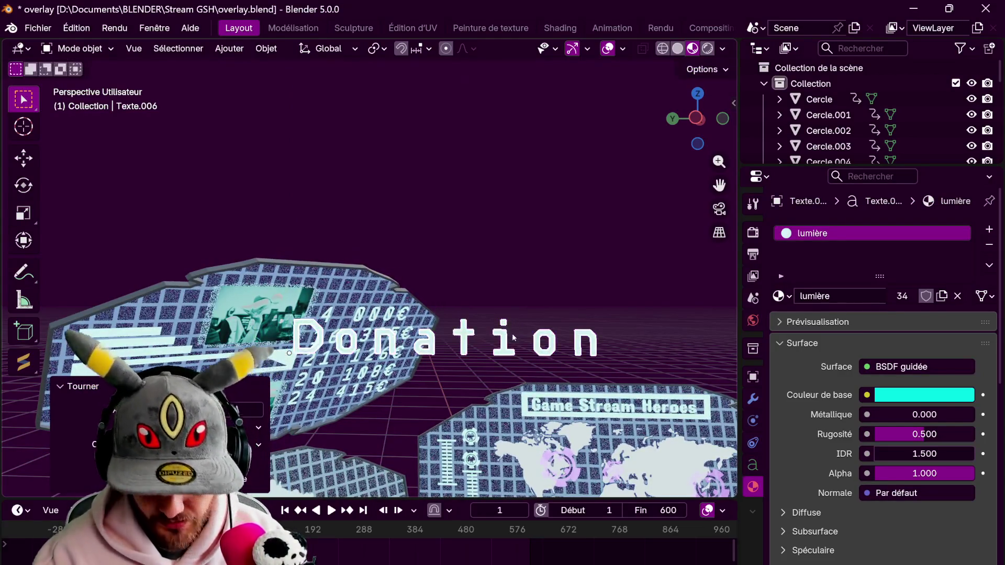
From the top view, turn the text over the desk toward the screen and scale it smaller
middle_click_drag(512, 333, 658, 277)
key("KP_7")
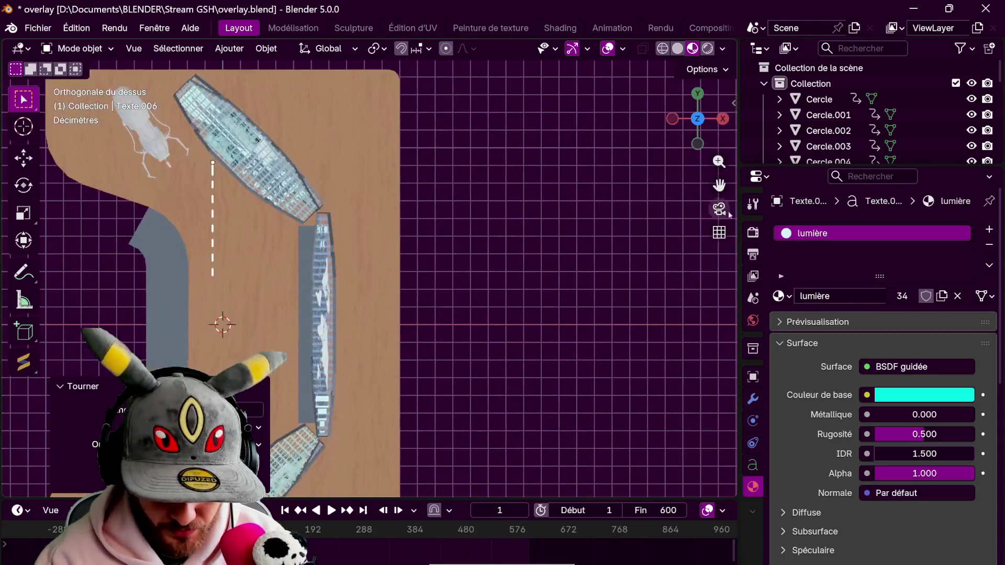
scroll(569, 356, "down", 2)
key("r")
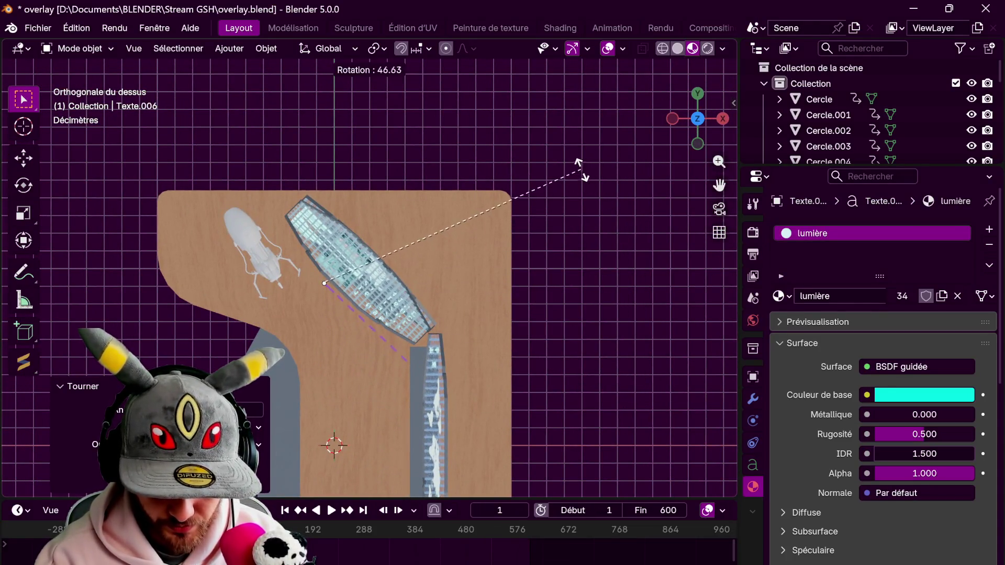
left_click(550, 234)
key("r")
left_click(552, 239)
mouse_move(551, 239)
middle_mouse_down()
mouse_move(572, 199)
mouse_move(503, 251)
middle_mouse_up()
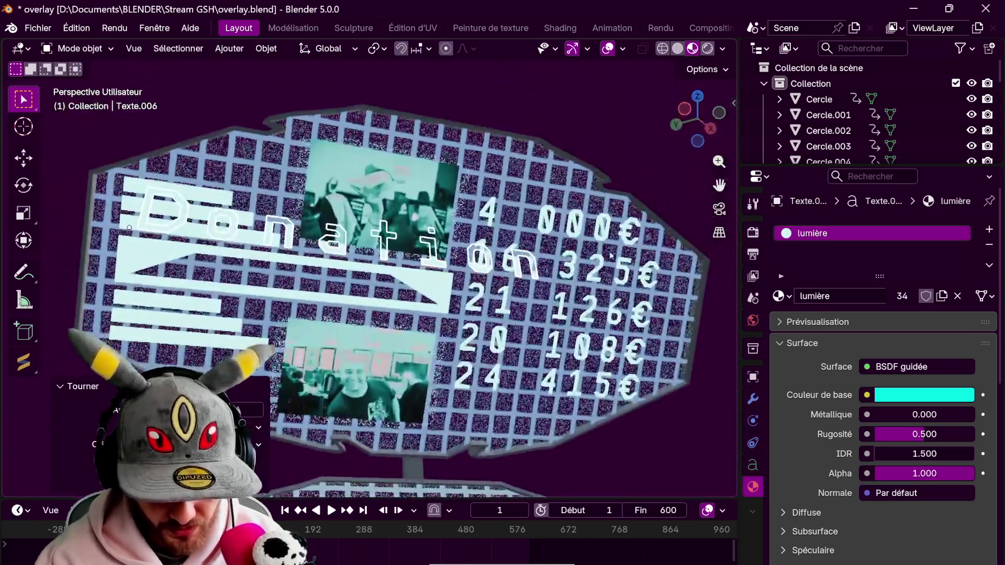
key("s")
left_click(391, 225)
Nudge the text sideways along X and vertically along Z toward the donation screen
key("g")
key("x")
left_click(519, 315)
key("g")
key("z")
left_click(521, 358)
mouse_move(521, 357)
middle_mouse_down()
mouse_move(424, 290)
mouse_move(389, 250)
middle_mouse_up()
scroll(388, 250, "up", 4)
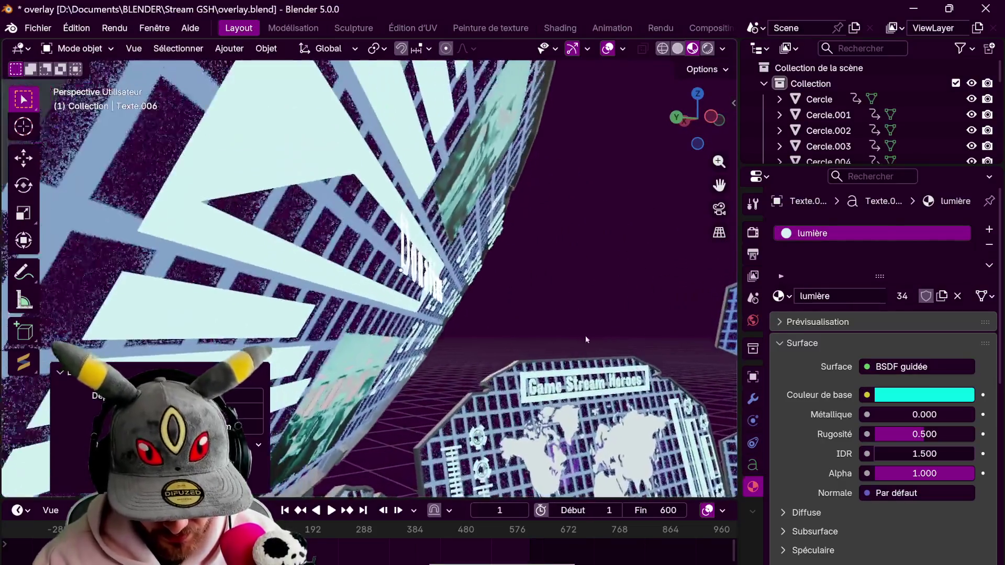
Push the text in depth onto the screen, tilt it to match, and begin a lengthwise resize
key("g")
key("y")
left_click(557, 338)
key("r")
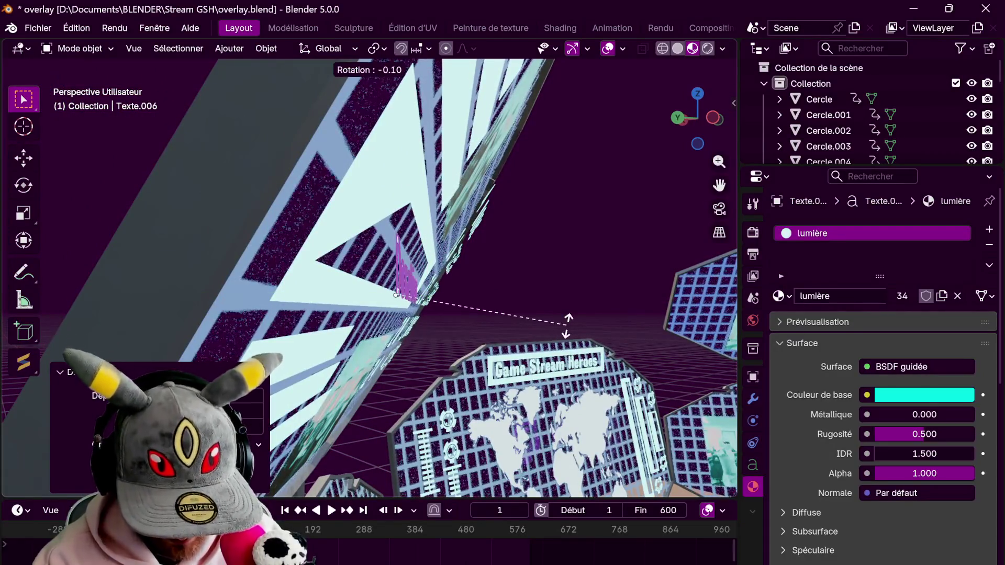
left_click(558, 457)
key("s")
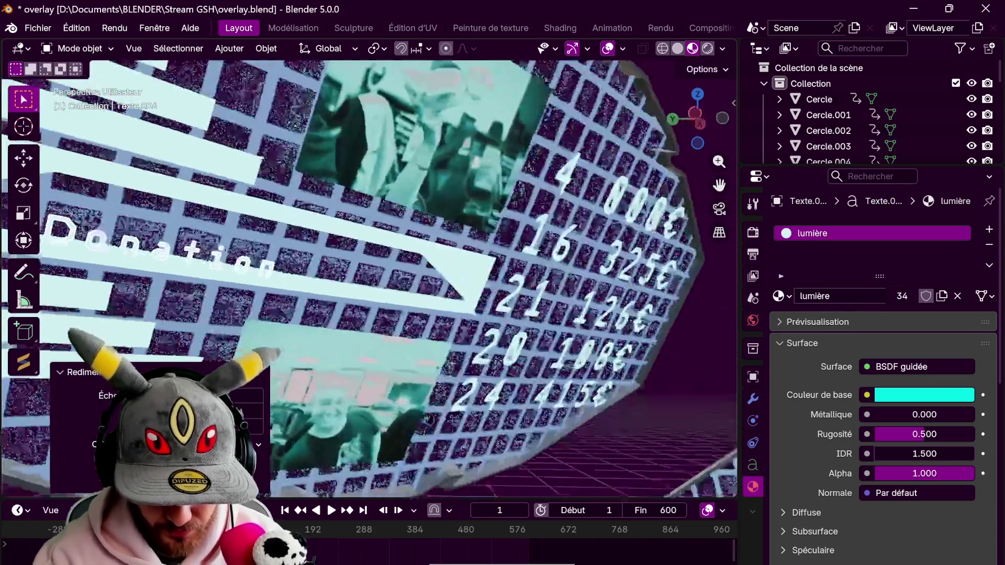
middle_click_drag(397, 292, 471, 299)
key("x")
key("x")
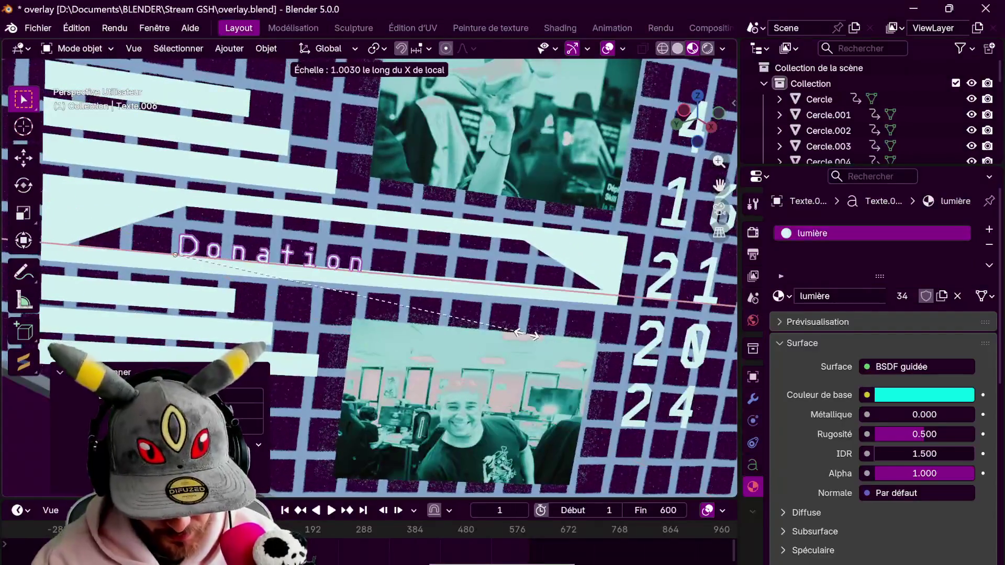
Widen the text and shift it along its Y and X axes into the banner area
left_click(574, 359)
key("g")
key("y")
key("y")
left_click(579, 348)
key("g")
key("x")
left_click(604, 358)
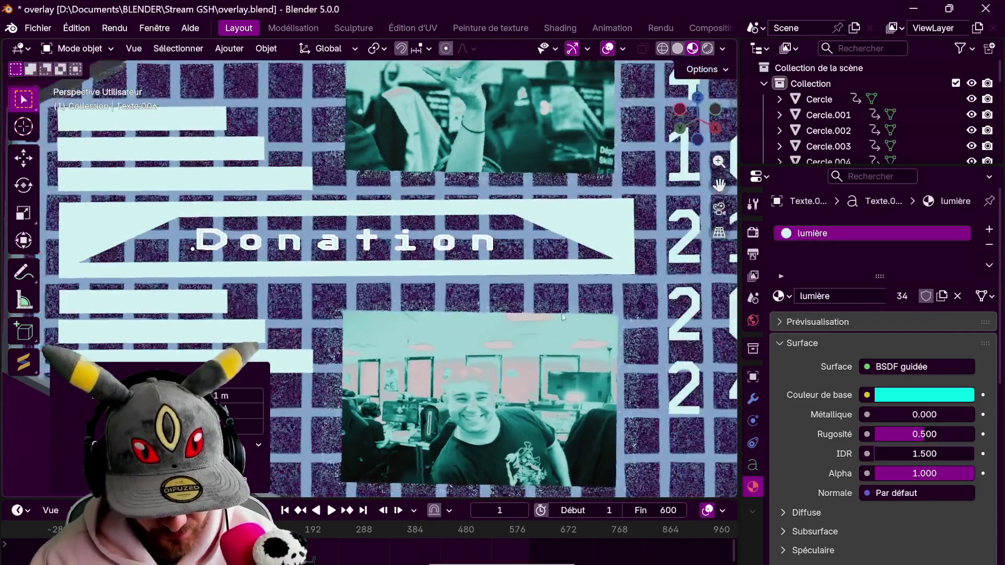
middle_click_drag(591, 303, 736, 369)
key("g")
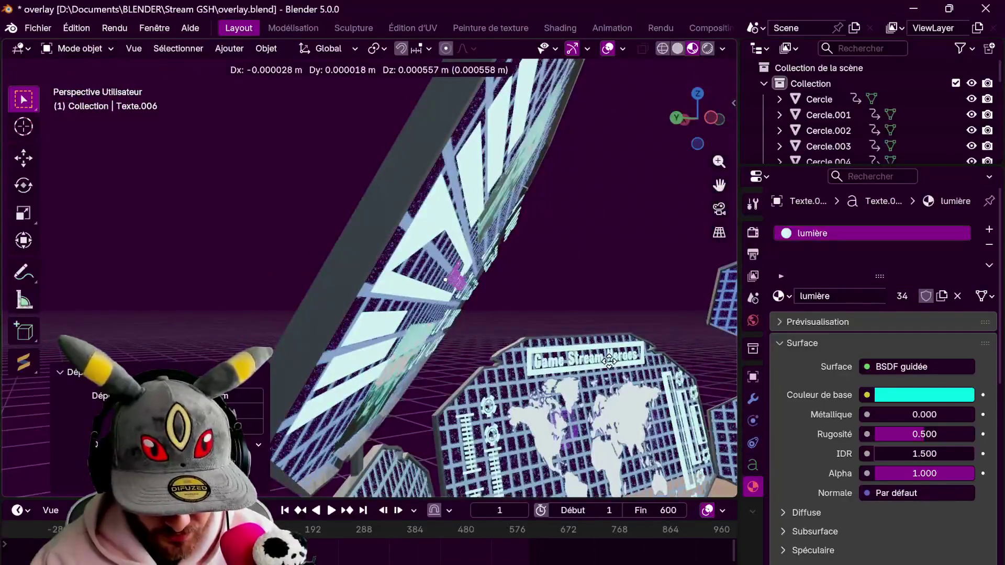
left_click(595, 346)
Viewing the screen head-on, enlarge the text, reposition it, and adjust its height along Y
key("0")
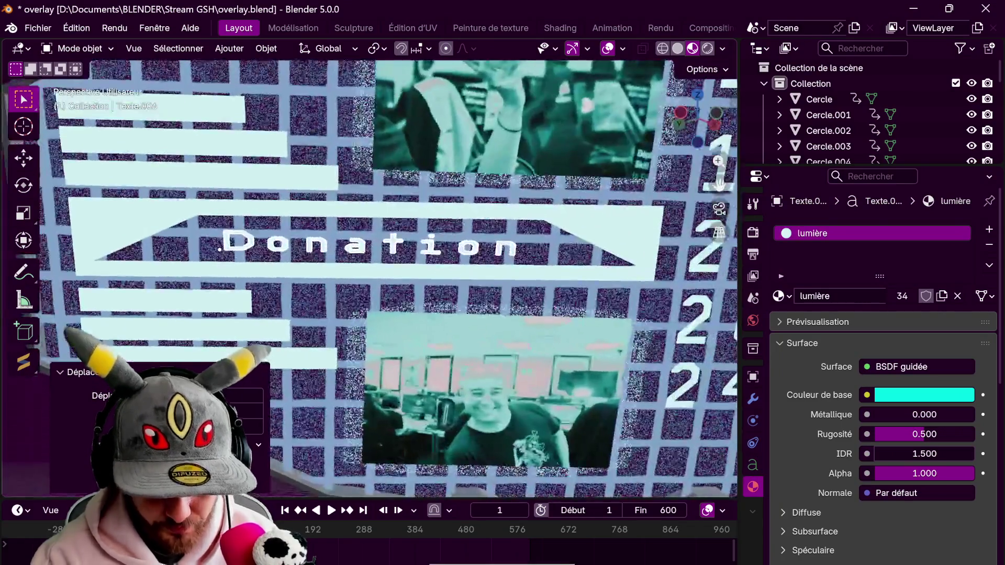
key("s")
left_click(642, 360)
key("g")
key("y")
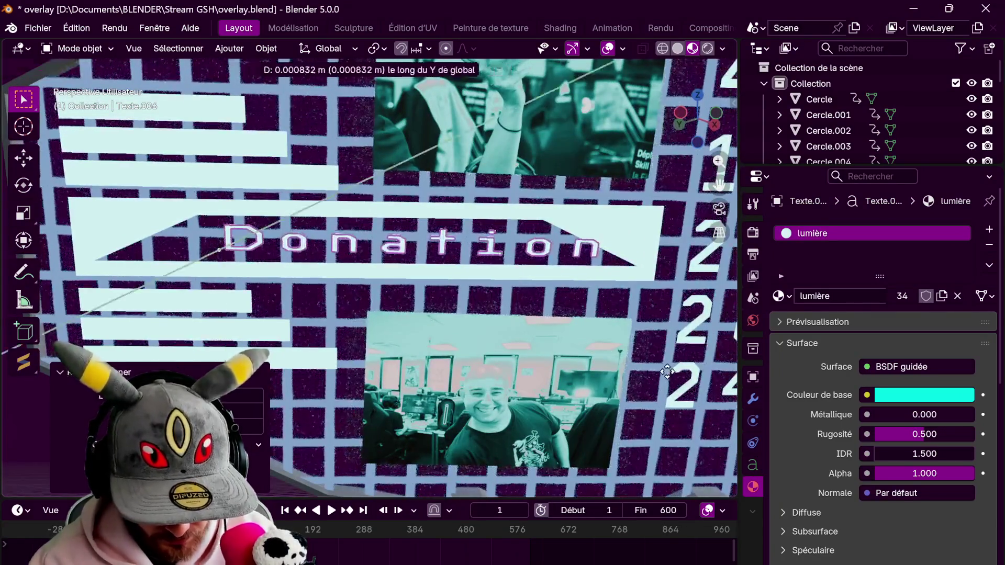
left_click(635, 385)
key("s")
key("y")
key("y")
left_click(604, 364)
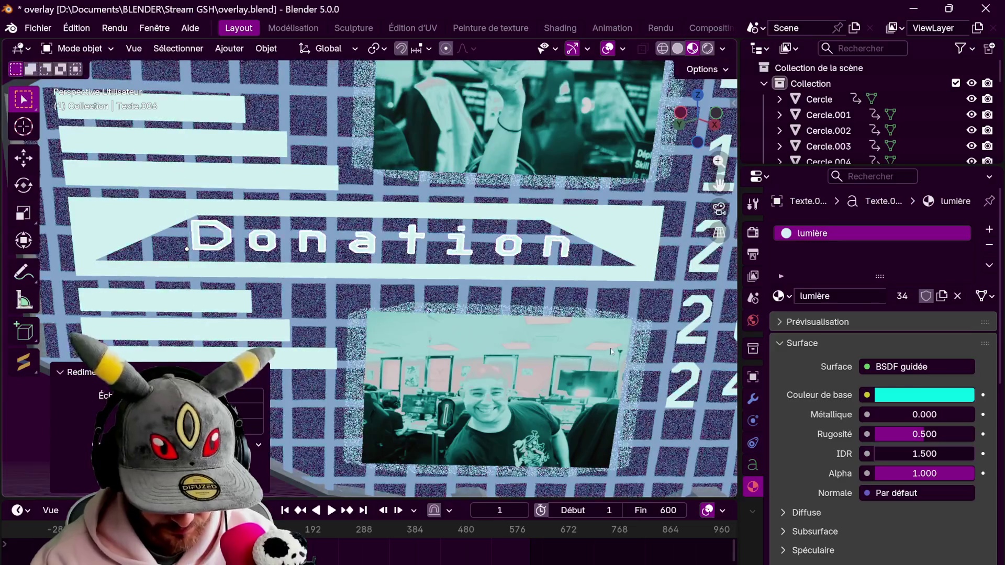
Make final Y and X nudges so the Donation label sits among the bars beside the euro amounts
key("g")
key("y")
left_click(611, 352)
middle_click_drag(611, 352, 472, 275)
key("g")
key("x")
key("x")
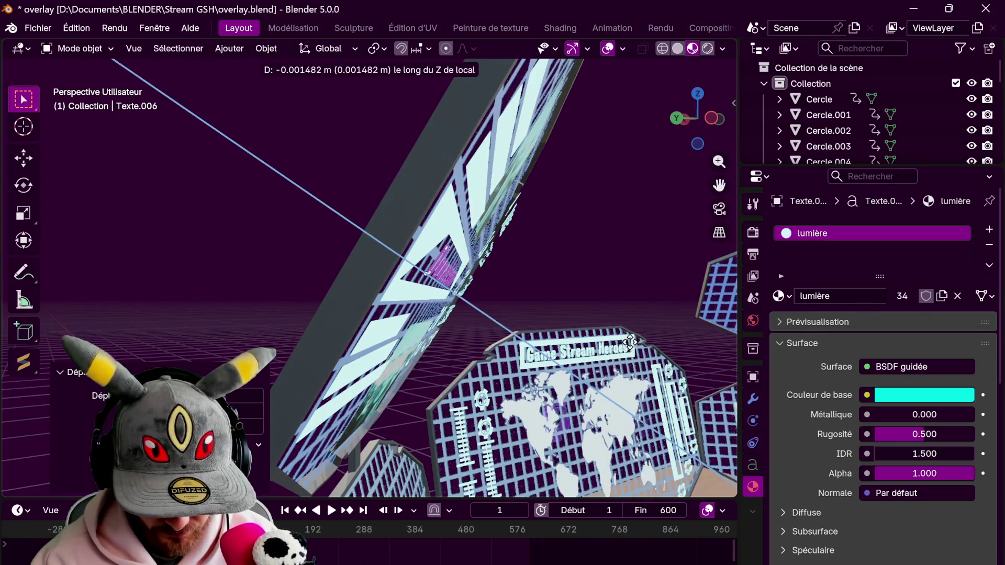
left_click(630, 340)
mouse_move(549, 235)
middle_mouse_down()
mouse_move(628, 289)
mouse_move(530, 265)
mouse_move(598, 292)
mouse_move(549, 274)
middle_mouse_up()
scroll(602, 276, "down", 4)
scroll(598, 292, "up", 3)
scroll(549, 275, "down", 2)
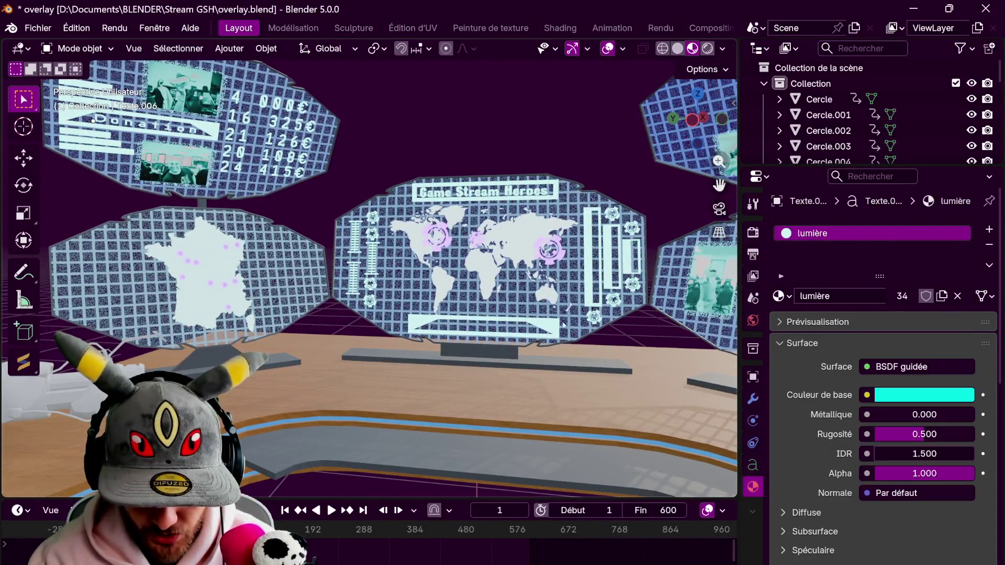
Duplicate the Game Stream Heroes title plane and rotate the copy in top view
left_click(561, 190)
scroll(561, 190, "up", 1)
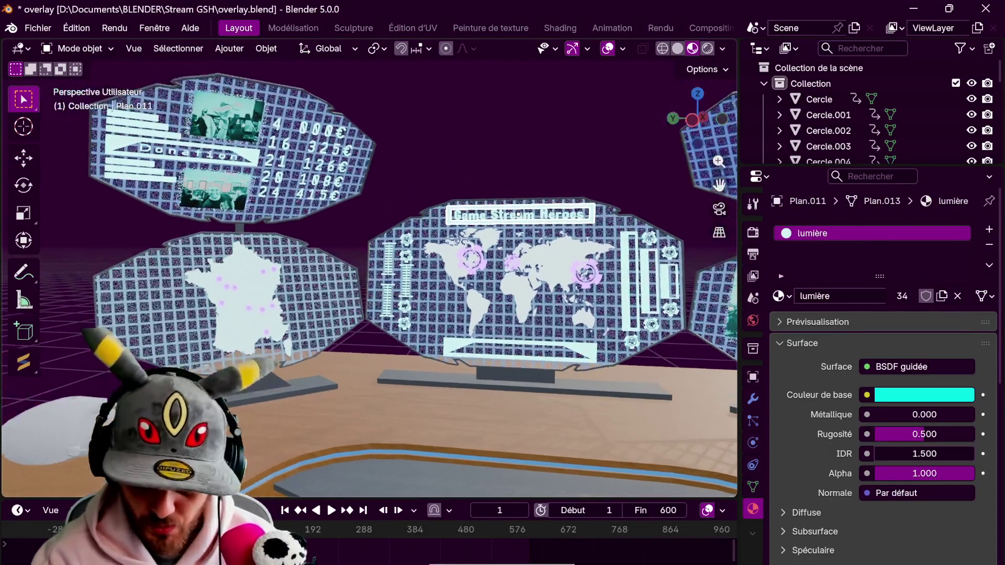
key("shift+d")
left_click(489, 230)
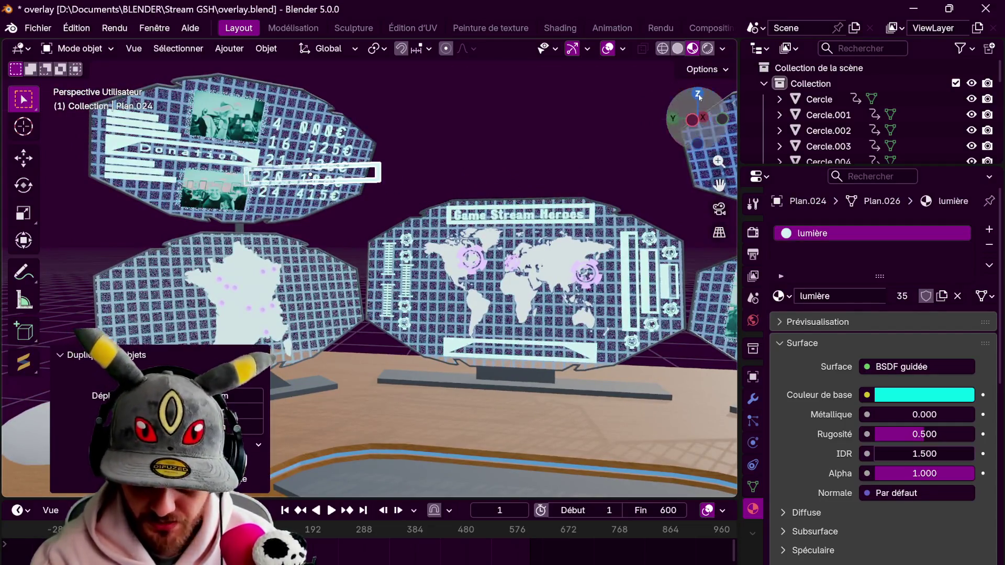
key("KP_7")
key("r")
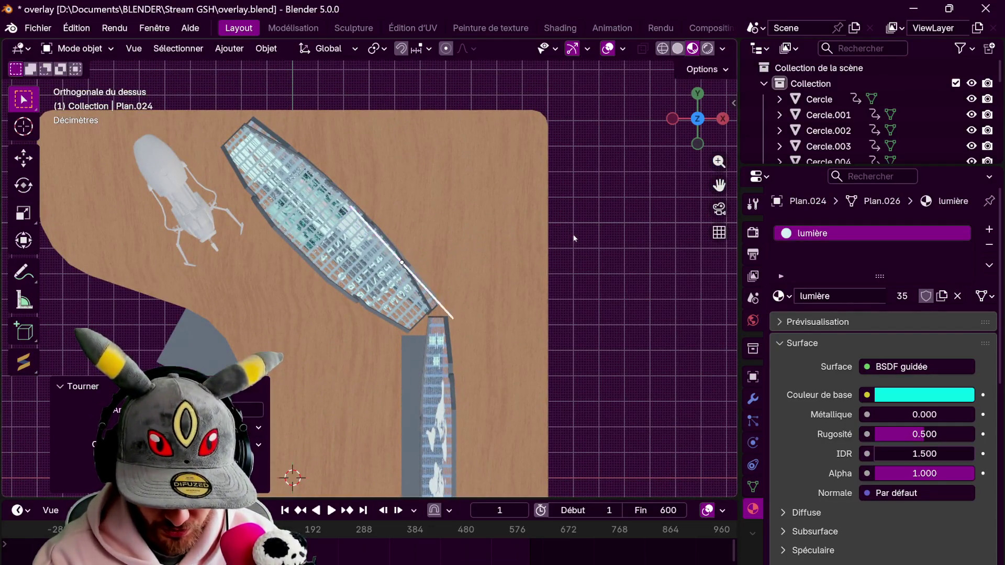
left_click(397, 205)
Tilt the text on the tilted screen about its local X axis to match the panel
mouse_move(564, 206)
middle_mouse_down()
mouse_move(590, 162)
mouse_move(511, 369)
mouse_move(620, 328)
mouse_move(502, 330)
mouse_move(522, 307)
middle_mouse_up()
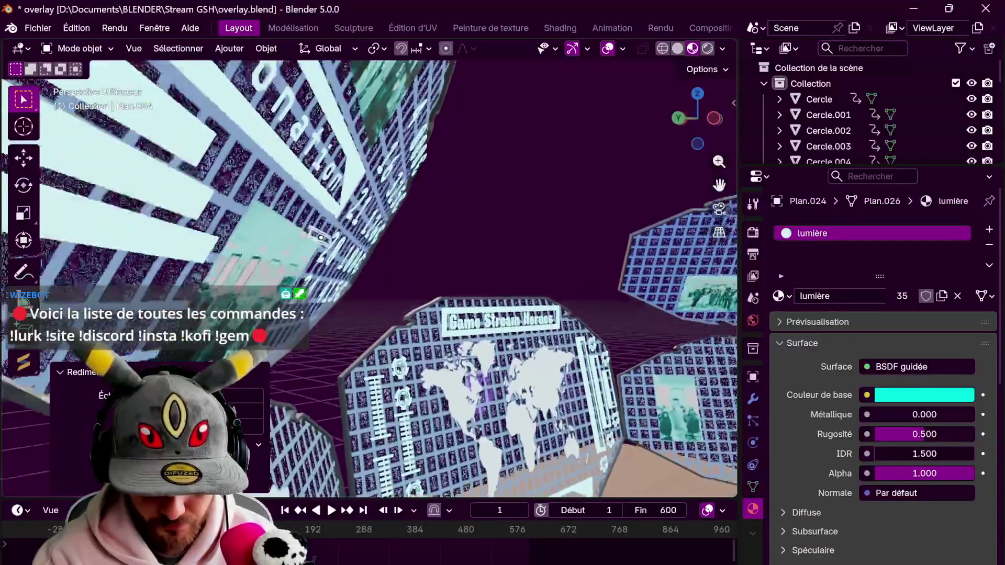
left_click(523, 308)
left_click(345, 245)
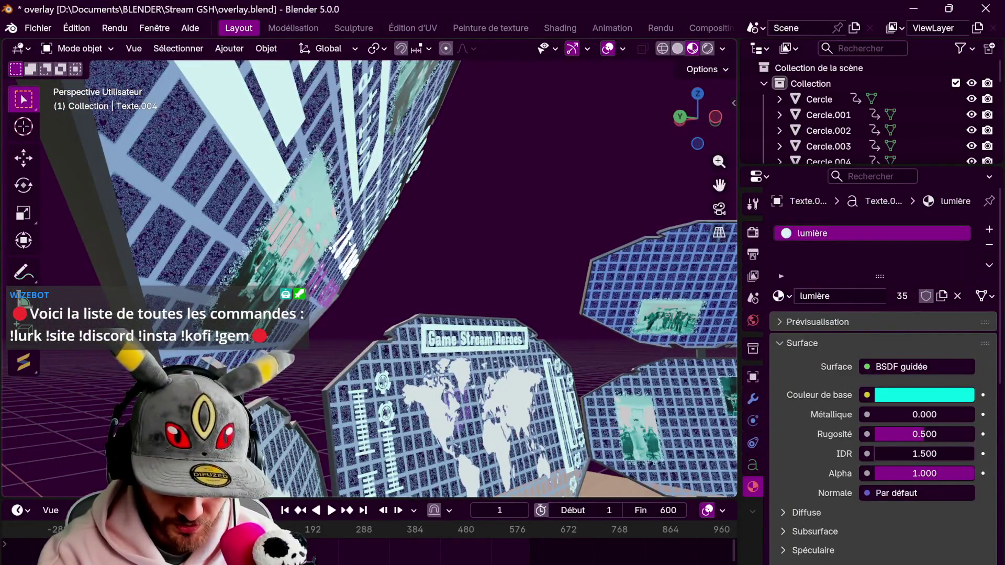
middle_click_drag(434, 114, 538, 259)
key("r")
key("x")
key("x")
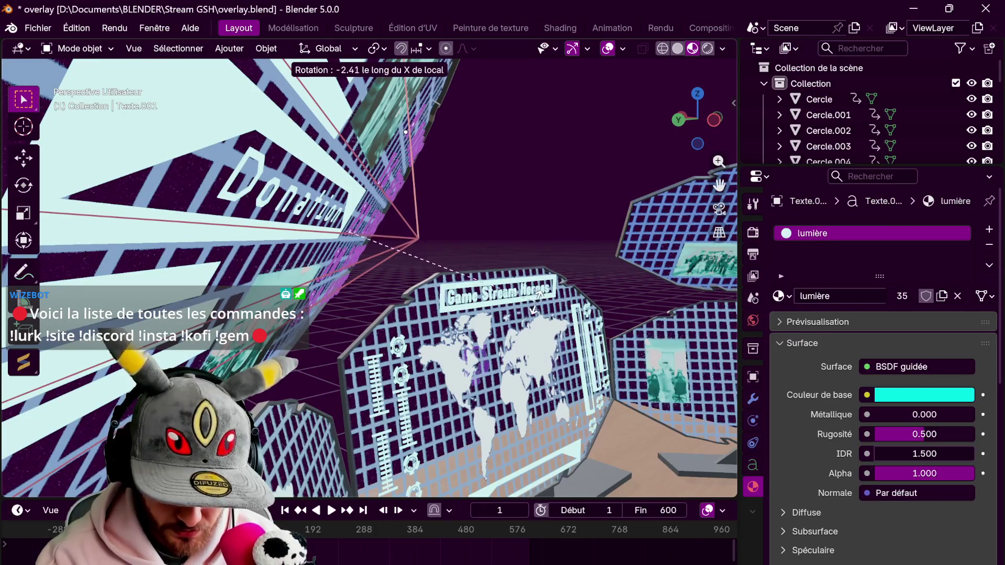
left_click(534, 307)
Move the duplicated bar plane over the donation board and raise it along Z
mouse_move(578, 195)
middle_mouse_down()
mouse_move(471, 314)
mouse_move(392, 353)
mouse_move(486, 253)
mouse_move(471, 259)
mouse_move(566, 242)
mouse_move(613, 221)
middle_mouse_up()
key("KP_5")
key("KP_7")
key("g")
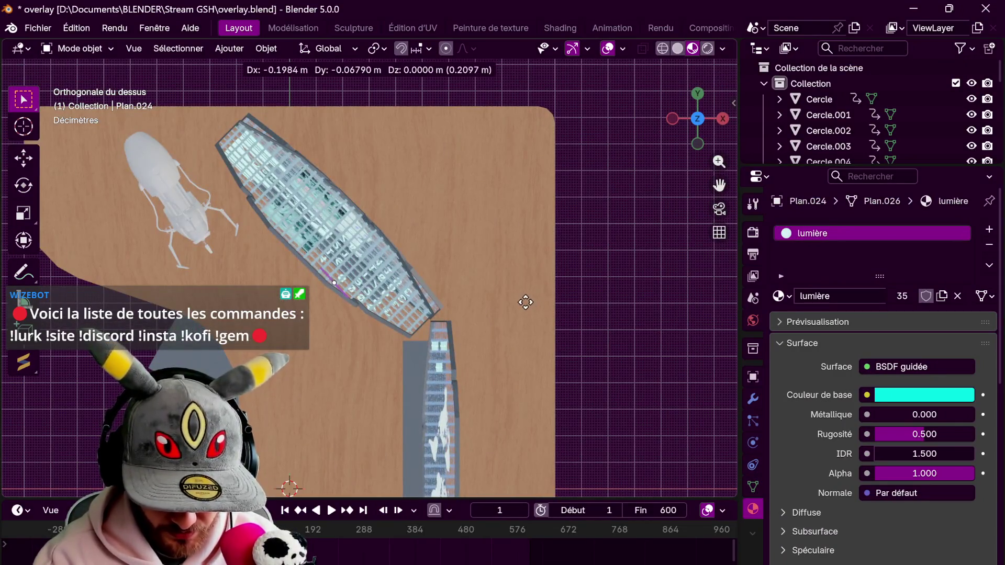
left_click(525, 302)
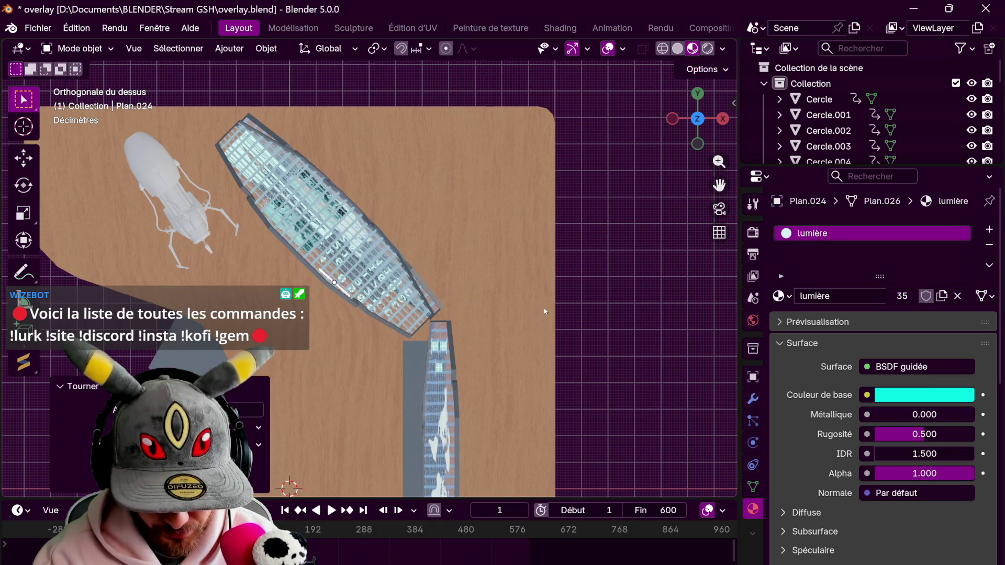
middle_click_drag(541, 292, 617, 194)
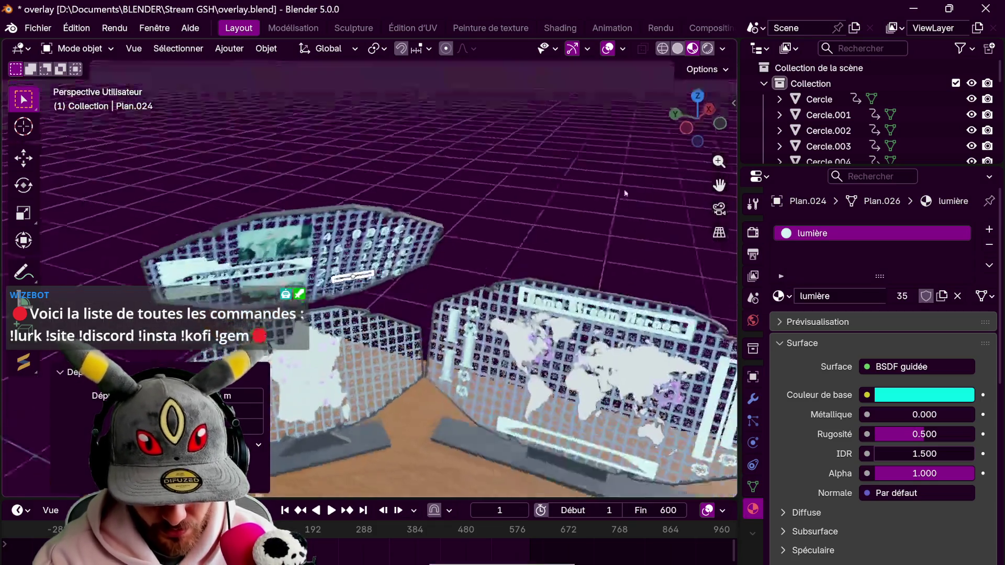
key("g")
key("z")
left_click(528, 269)
Tilt the bar on its X axis, shrink it and turn it on Z to lie flat on the board
mouse_move(529, 270)
middle_mouse_down()
mouse_move(596, 252)
mouse_move(556, 295)
middle_mouse_up()
scroll(551, 297, "up", 3)
key("r")
key("x")
key("x")
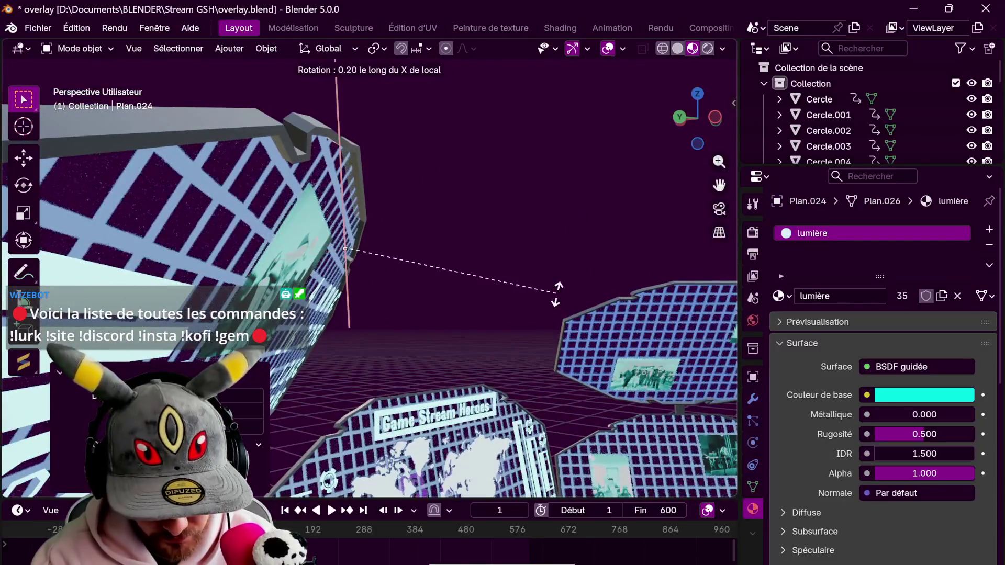
left_click(502, 382)
middle_click_drag(533, 343, 539, 291)
key("s")
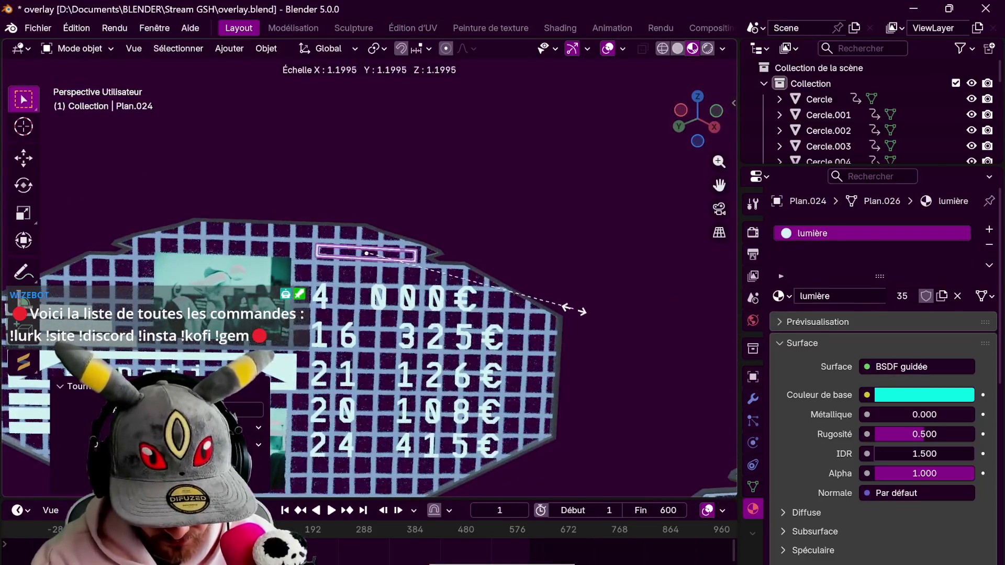
left_click(573, 312)
key("r")
key("z")
key("z")
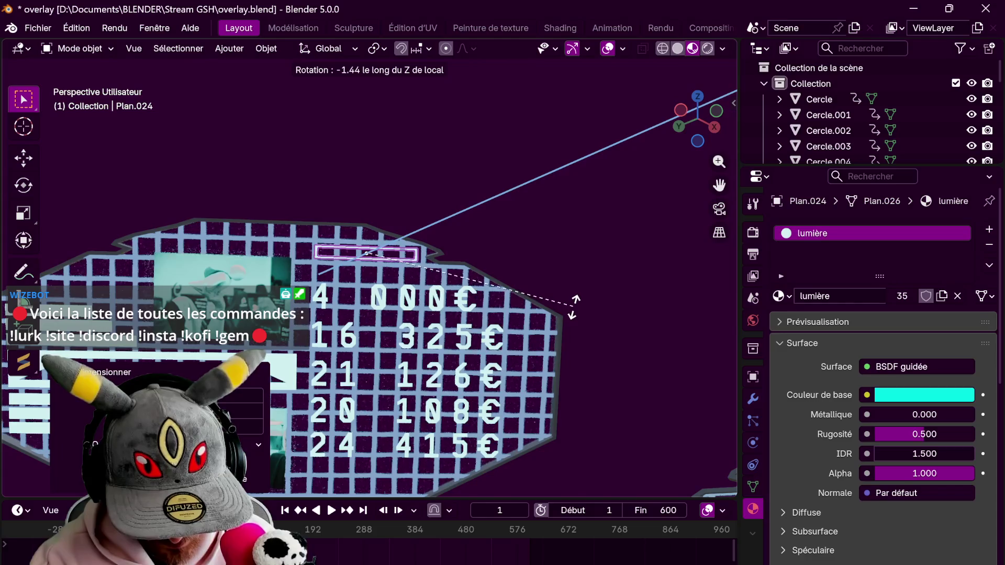
left_click(573, 306)
Nudge the bar along Y and X above the amounts, then duplicate it downward along Z
key("g")
key("y")
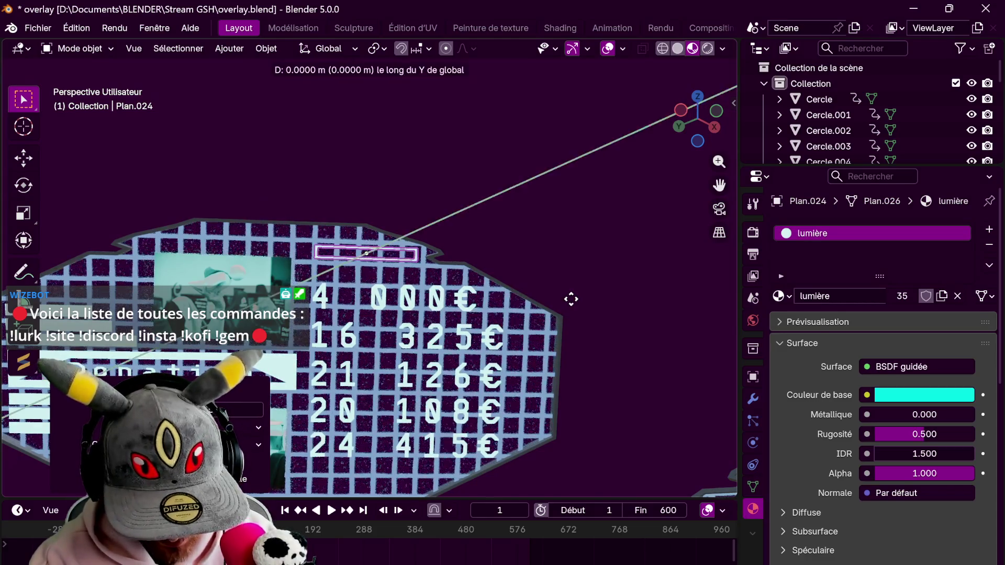
left_click(568, 318)
key("g")
key("x")
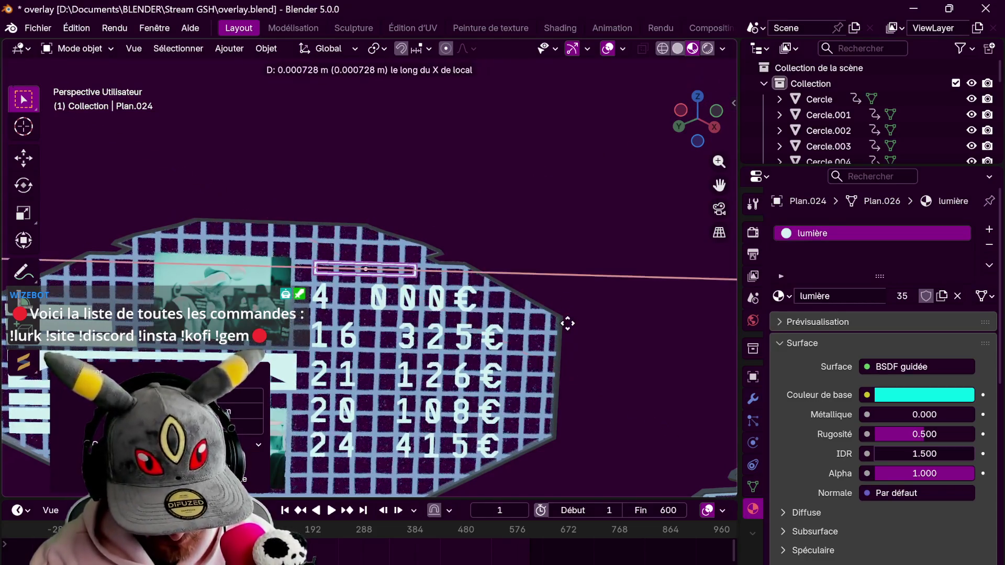
left_click(564, 322)
key("shift+d")
key("z")
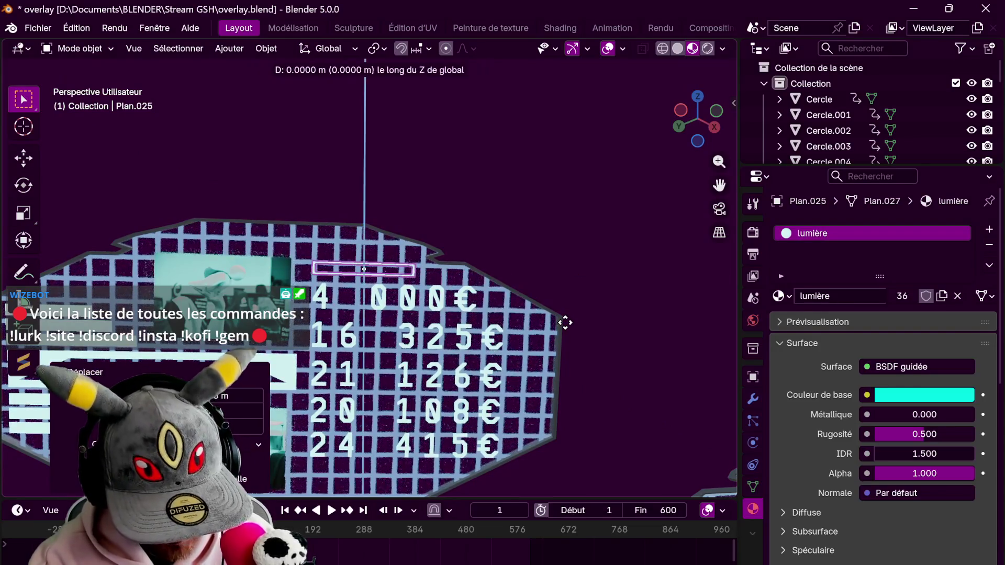
left_click(565, 302)
mouse_move(564, 299)
middle_mouse_down()
mouse_move(607, 335)
mouse_move(565, 306)
middle_mouse_up()
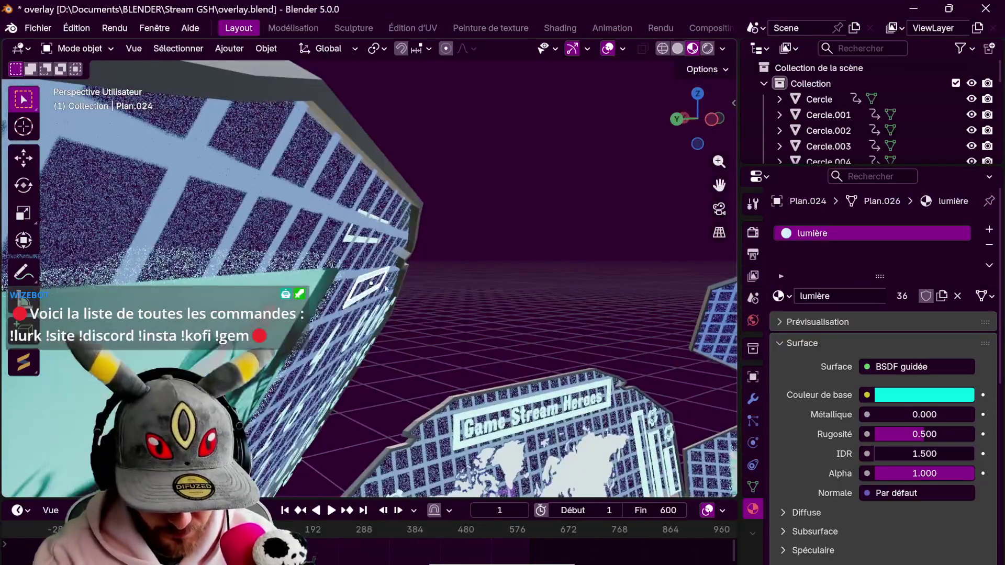
Rotate the first bar about its local X axis and reseat it along its local Z
left_click(547, 283)
key("r")
key("r")
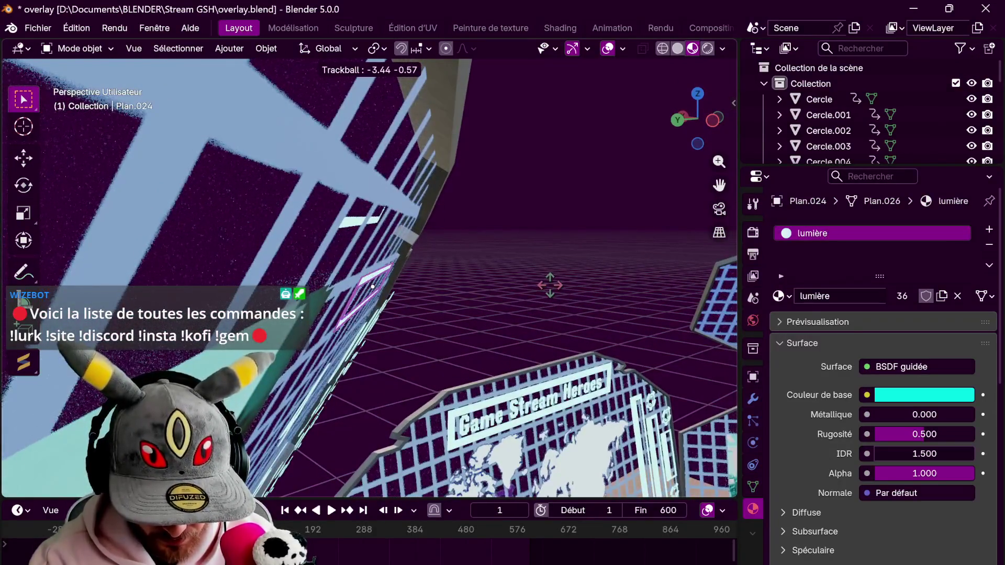
key("r")
key("x")
key("x")
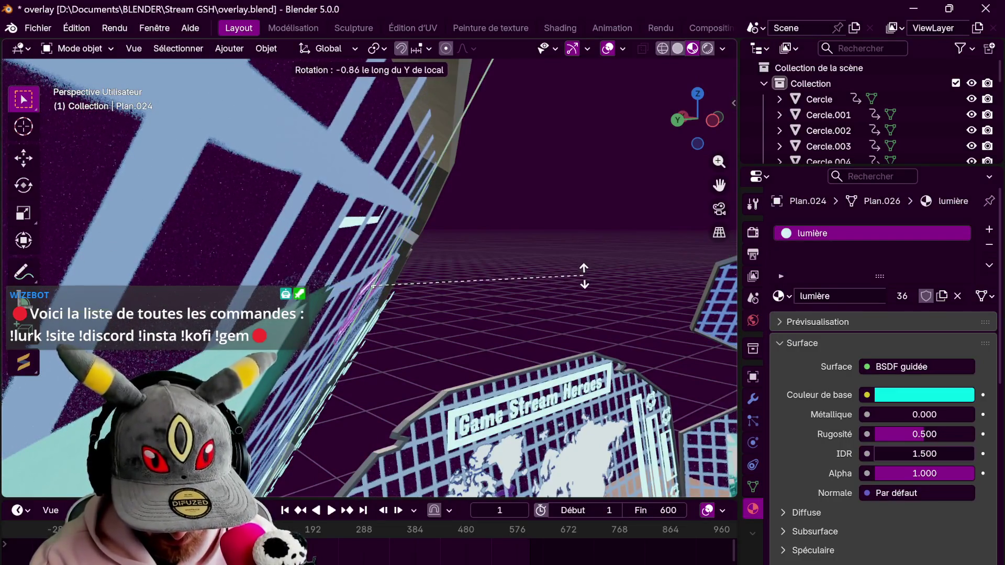
left_click(583, 284)
key("g")
key("z")
key("z")
left_click(588, 288)
middle_click_drag(589, 287, 574, 314)
Level the copied bar on its X axis and drop it along local Z under the first bar
key("r")
key("x")
key("x")
middle_click_drag(579, 325, 579, 283)
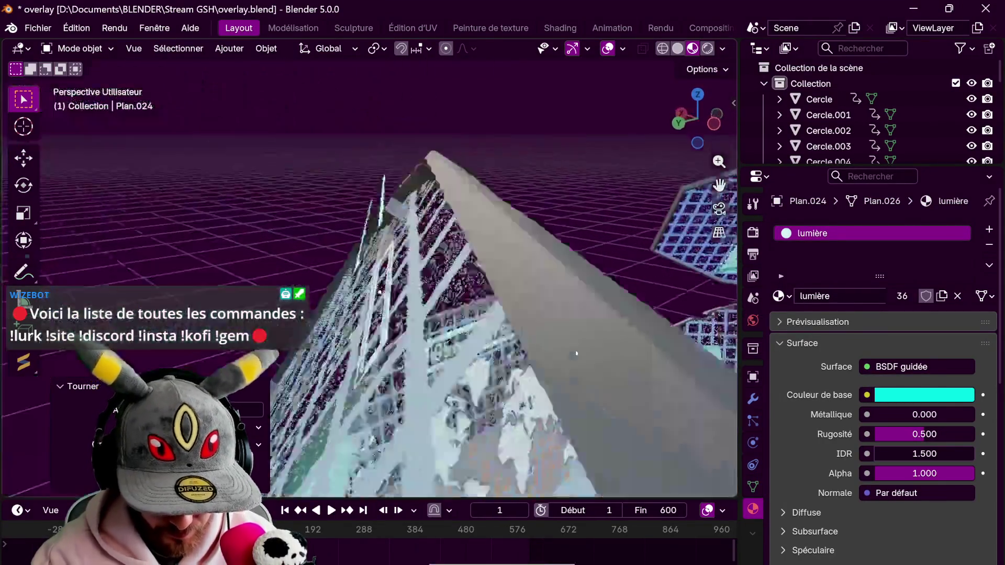
key("g")
key("z")
key("z")
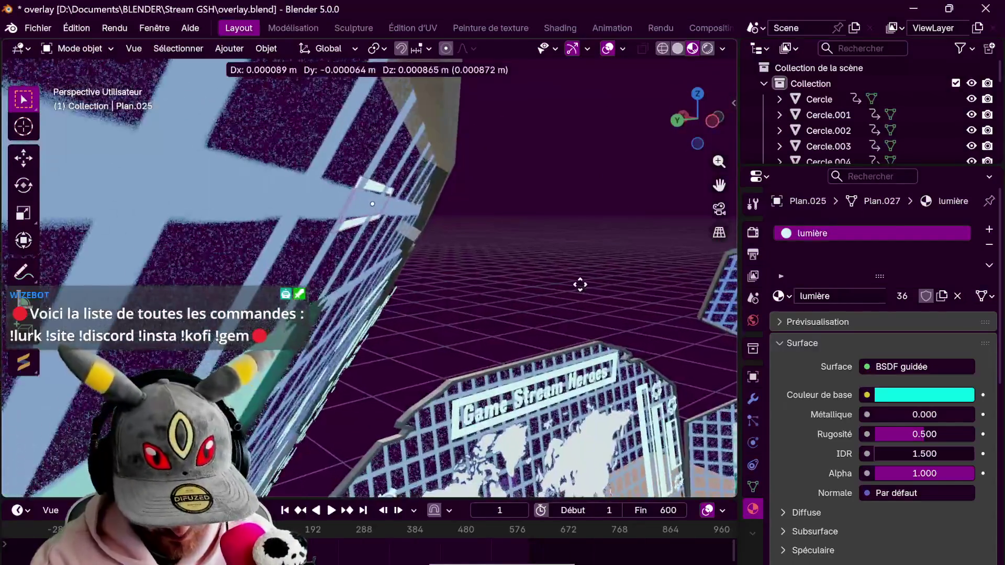
left_click(610, 325)
middle_click_drag(611, 325, 534, 243)
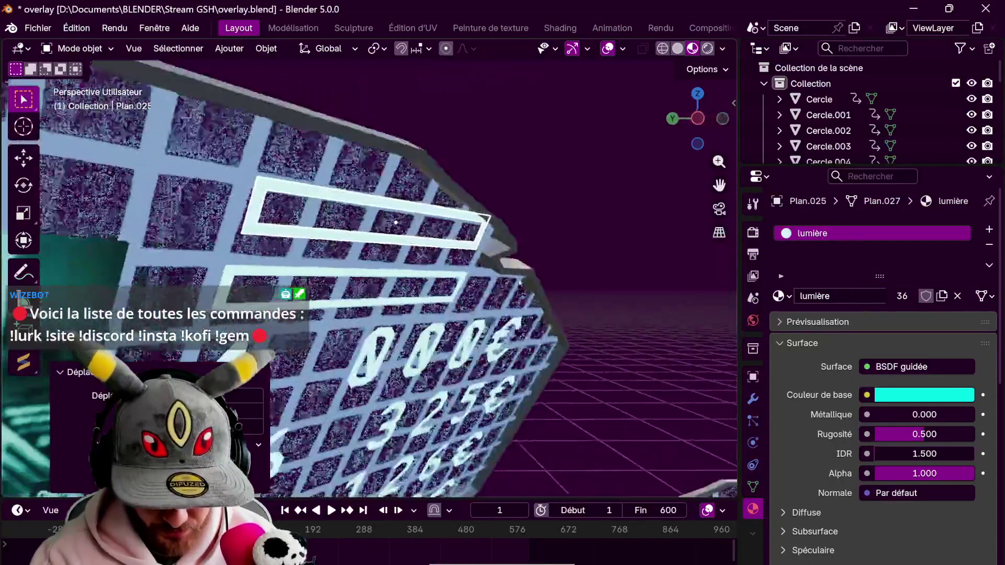
Narrow the copied bar along X, shift it left and square it up about its Z axis
key("s")
key("x")
key("x")
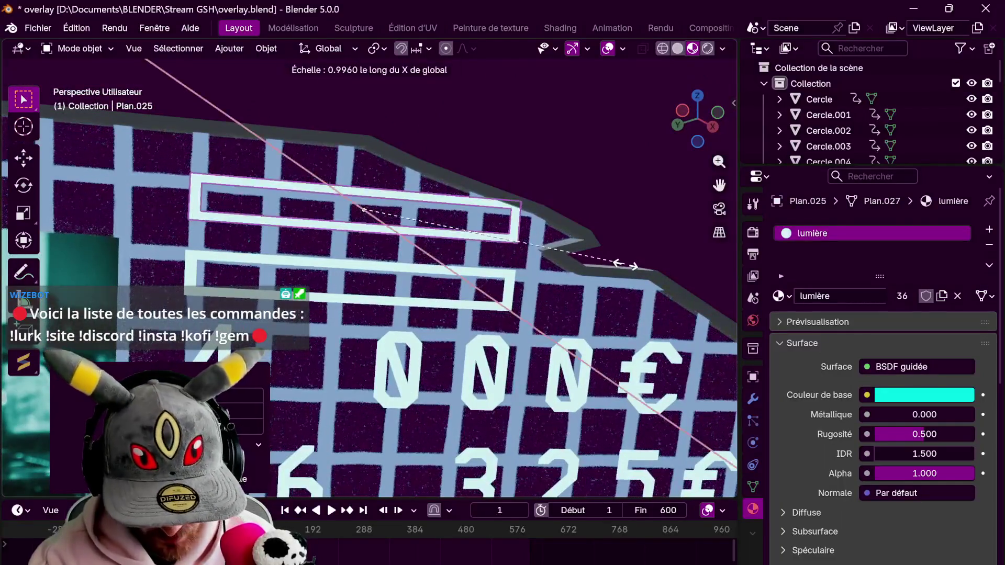
left_click(585, 259)
key("g")
key("x")
key("x")
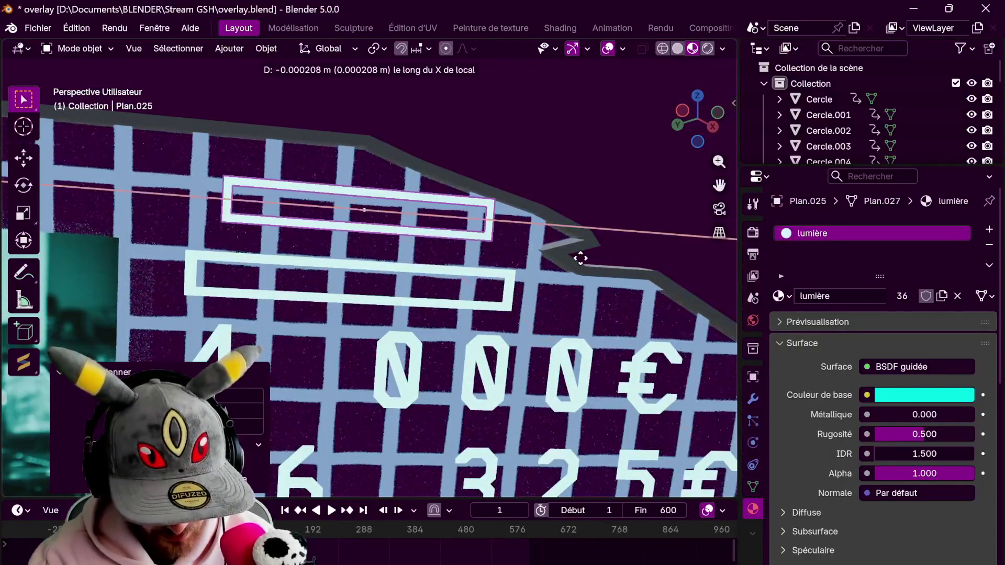
left_click(564, 269)
middle_click_drag(563, 269, 590, 294)
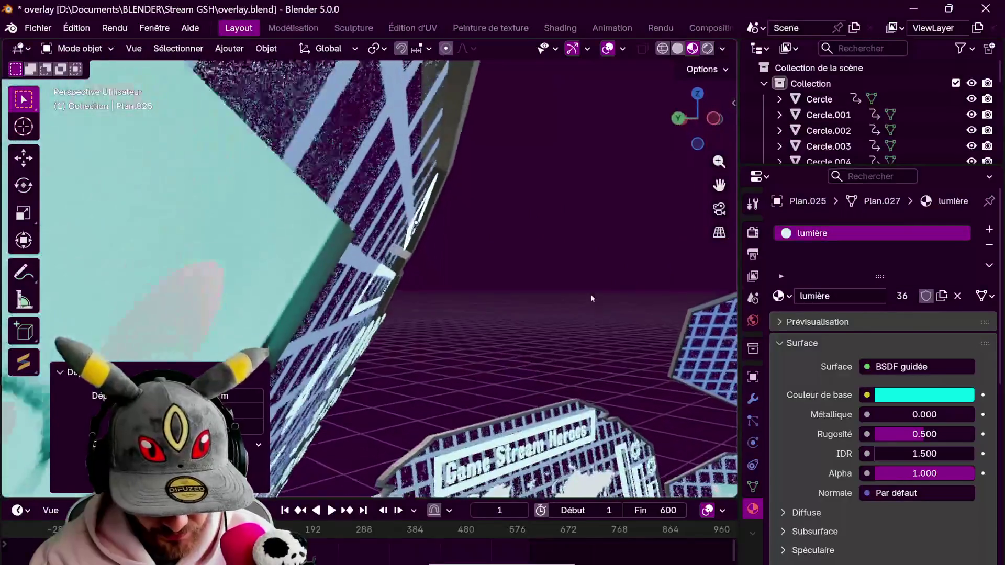
key("r")
key("z")
key("z")
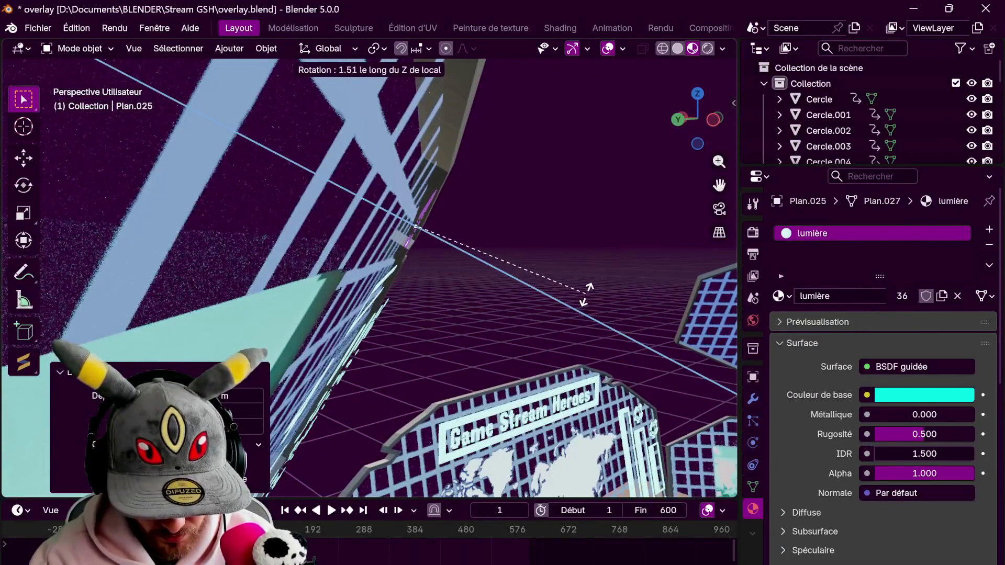
left_click(586, 293)
mouse_move(586, 293)
middle_mouse_down()
mouse_move(678, 304)
mouse_move(595, 300)
middle_mouse_up()
Rotate the copied bar about its Y axis and slide it along Y flush with the board
key("r")
key("z")
key("z")
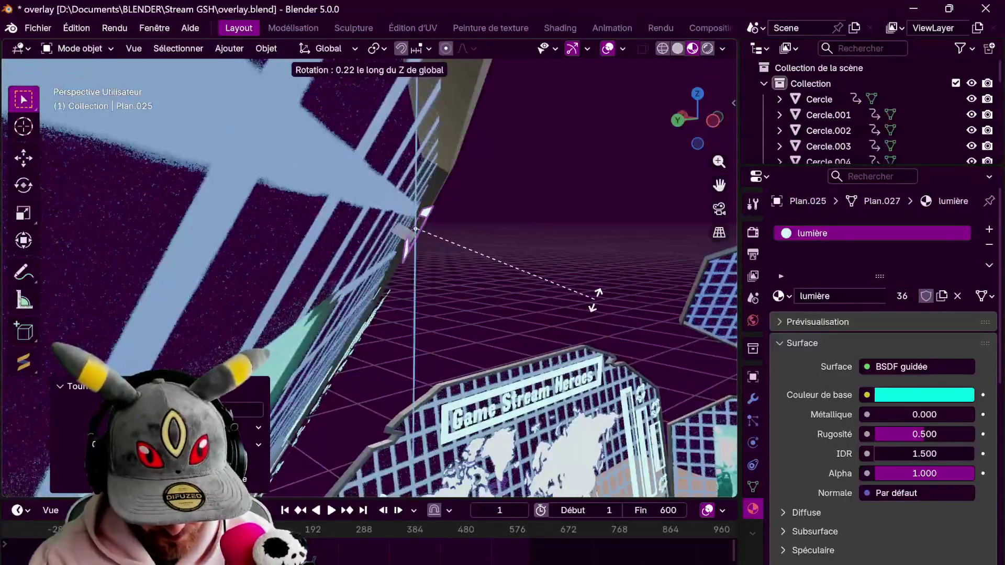
key("y")
key("y")
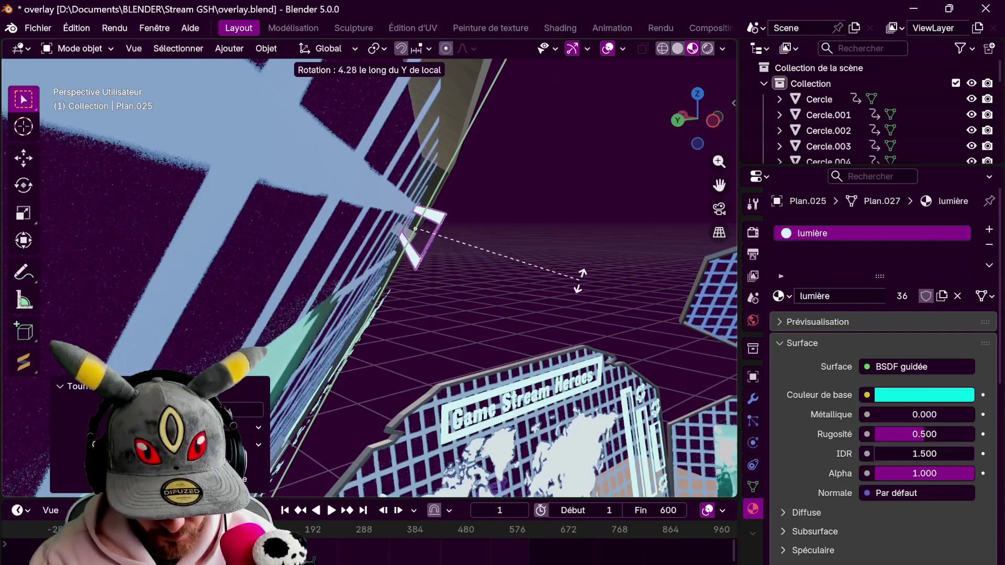
left_click(585, 302)
middle_click_drag(569, 263, 549, 267)
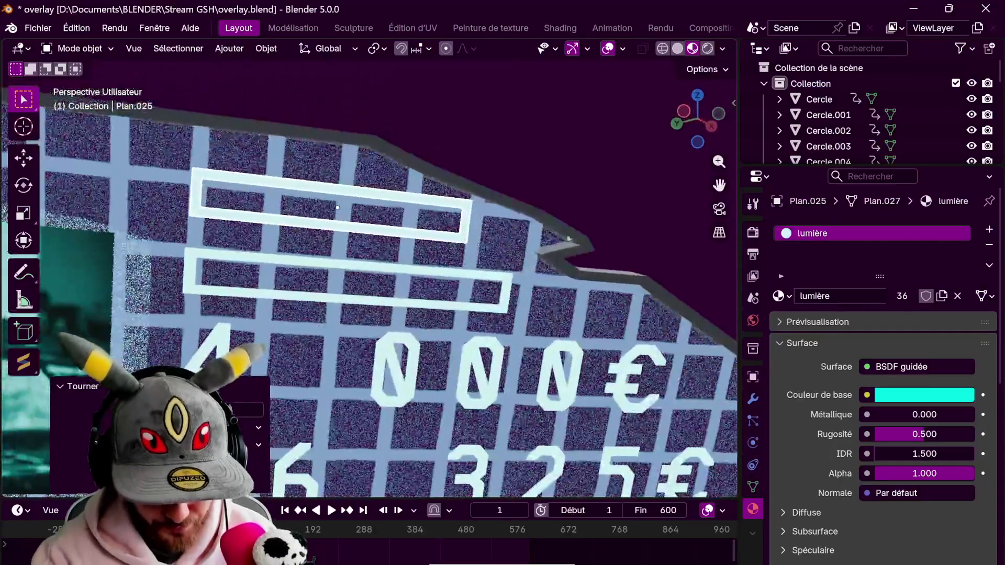
key("g")
key("y")
key("y")
left_click(599, 290)
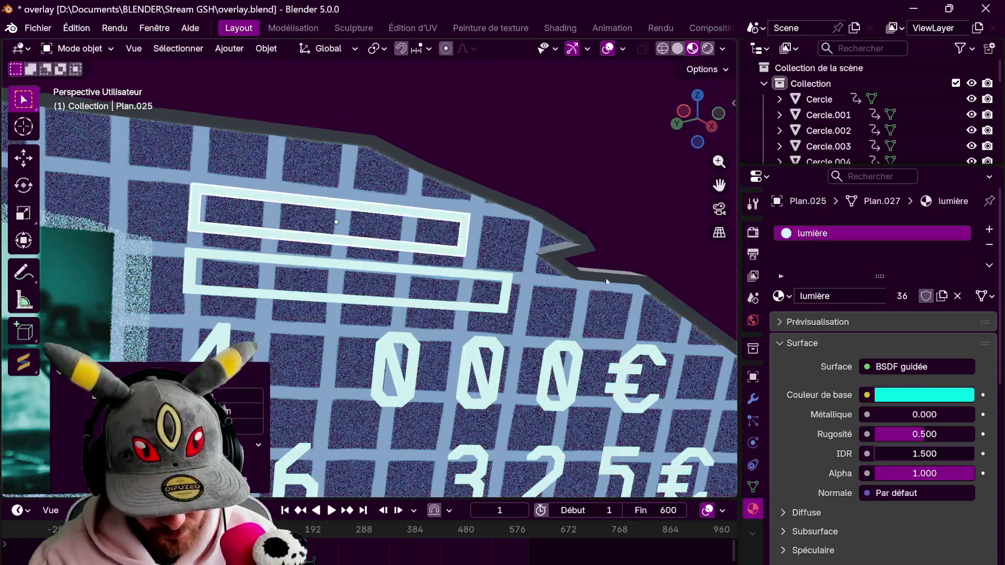
Straighten the copied bar about Z and set its final X position above the amounts
key("r")
key("z")
key("z")
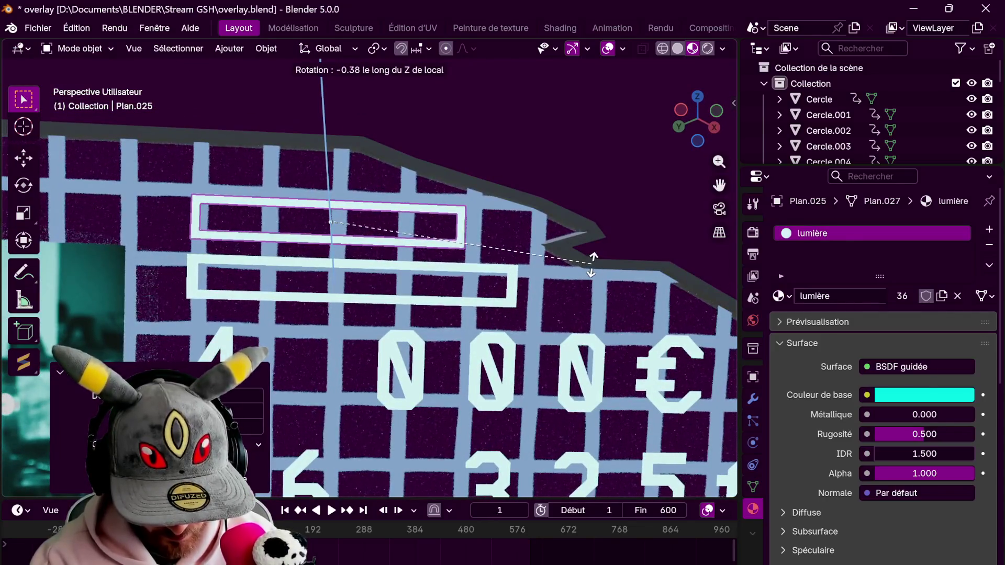
left_click(593, 243)
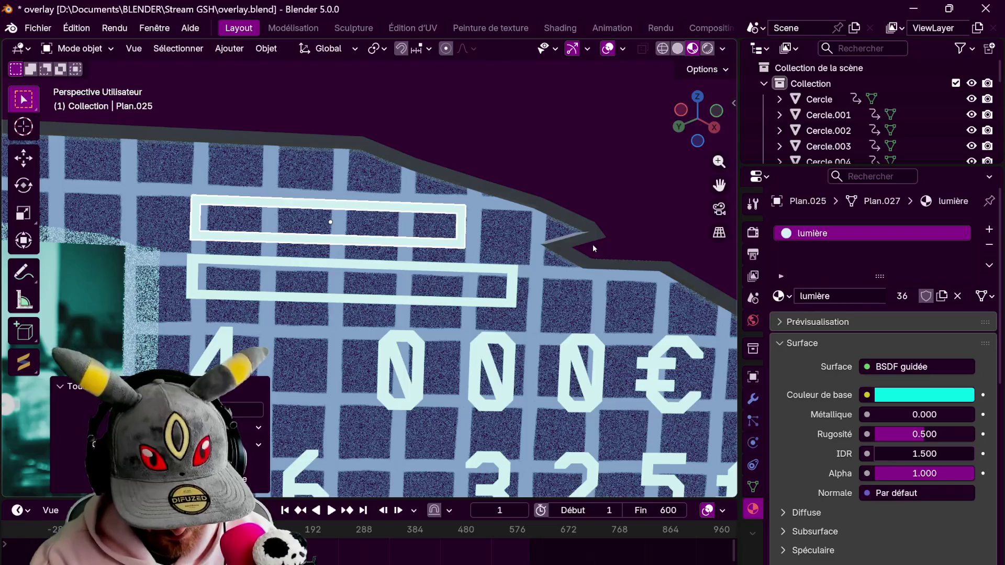
key("g")
key("x")
key("x")
left_click(574, 260)
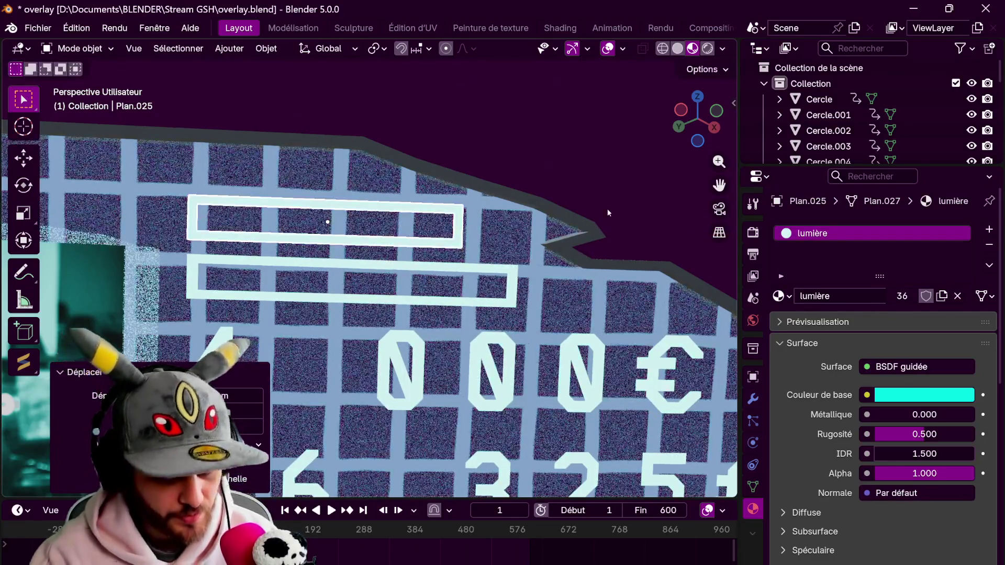
scroll(549, 314, "down", 4)
middle_click_drag(543, 342, 601, 250)
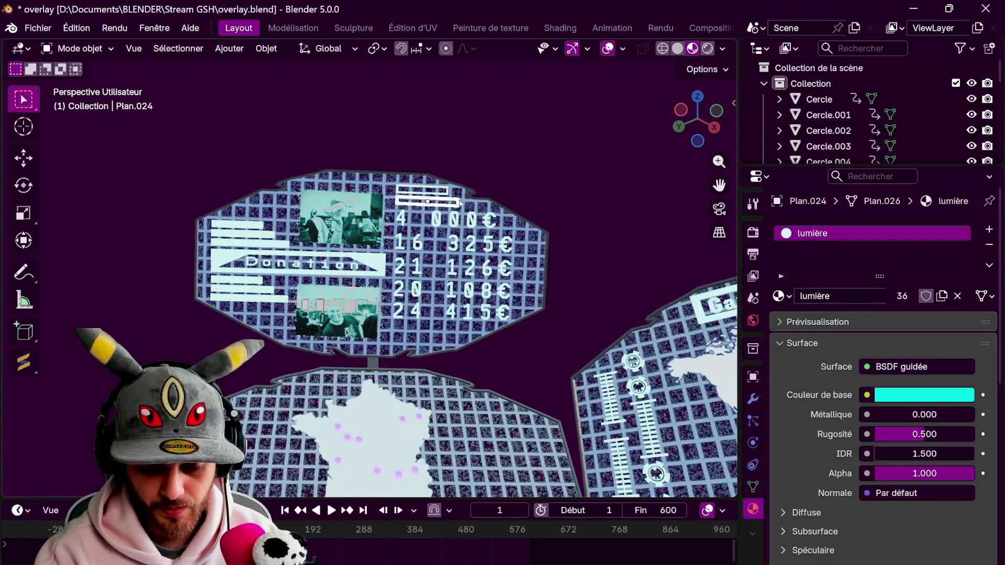
Duplicate the bottom bar twice along Y, placing each copy below the previous one
key("shift+d")
key("y")
key("y")
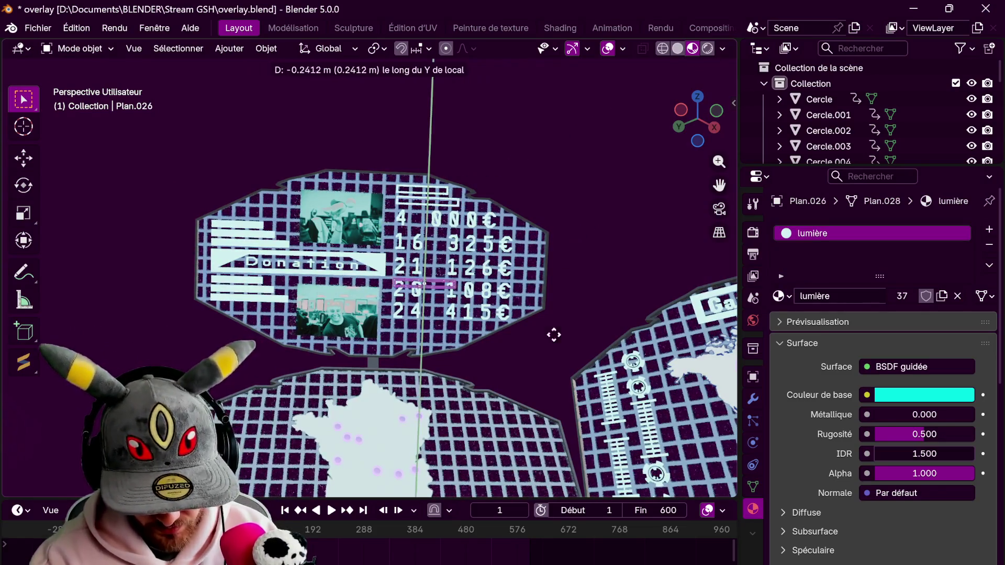
left_click(548, 357)
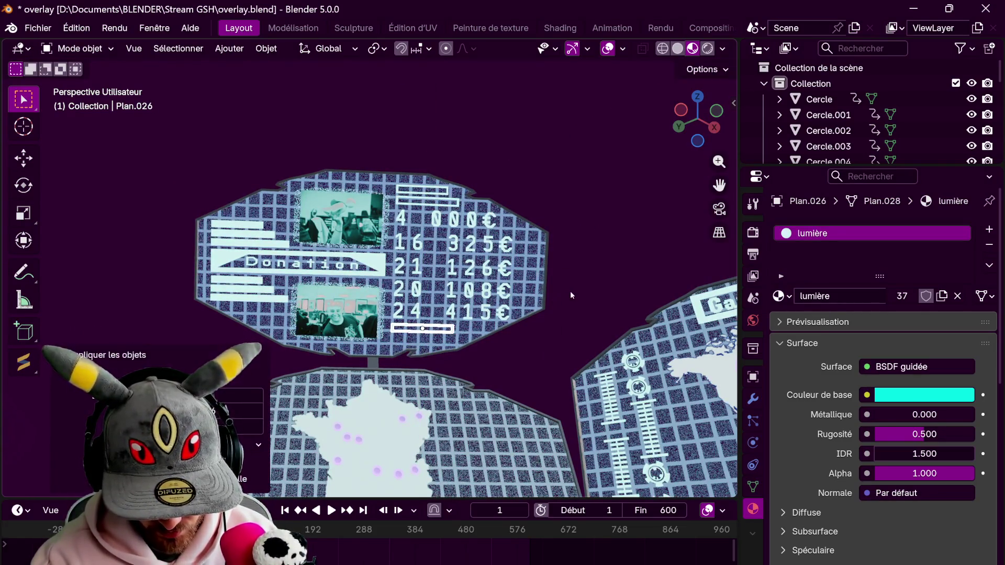
middle_click_drag(570, 291, 630, 299)
scroll(529, 362, "up", 6)
mouse_move(618, 231)
middle_mouse_down()
mouse_move(626, 254)
mouse_move(513, 216)
mouse_move(565, 205)
middle_mouse_up()
scroll(625, 256, "down", 5)
key("shift+d")
key("y")
key("y")
left_click(538, 467)
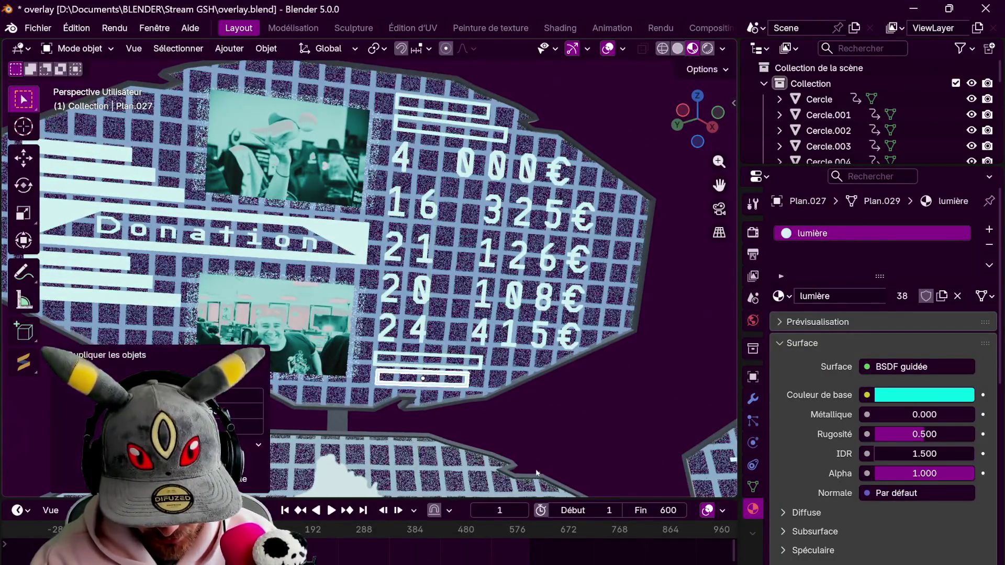
Slide the newest bar copy along its Y axis, then along X, into line with the others
mouse_move(566, 400)
middle_mouse_down()
mouse_move(680, 455)
mouse_move(549, 337)
middle_mouse_up()
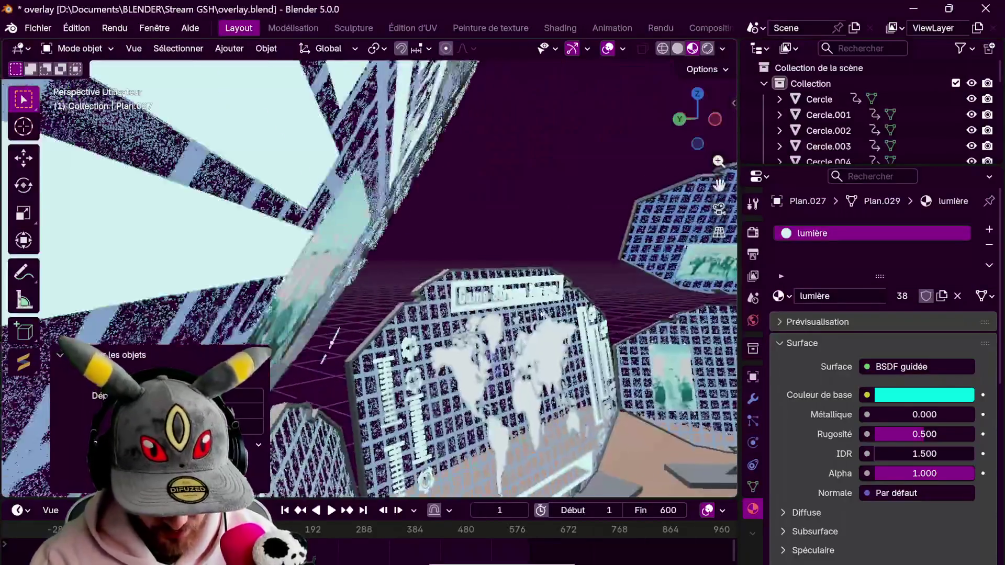
key("g")
key("y")
key("y")
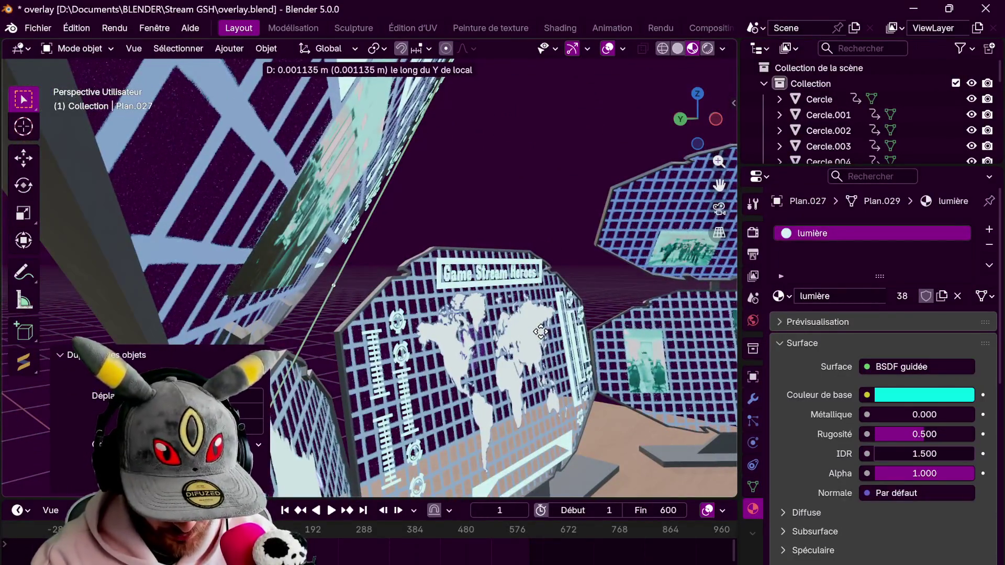
left_click(522, 329)
middle_click_drag(522, 329, 550, 299)
key("g")
key("y")
key("y")
key("x")
key("x")
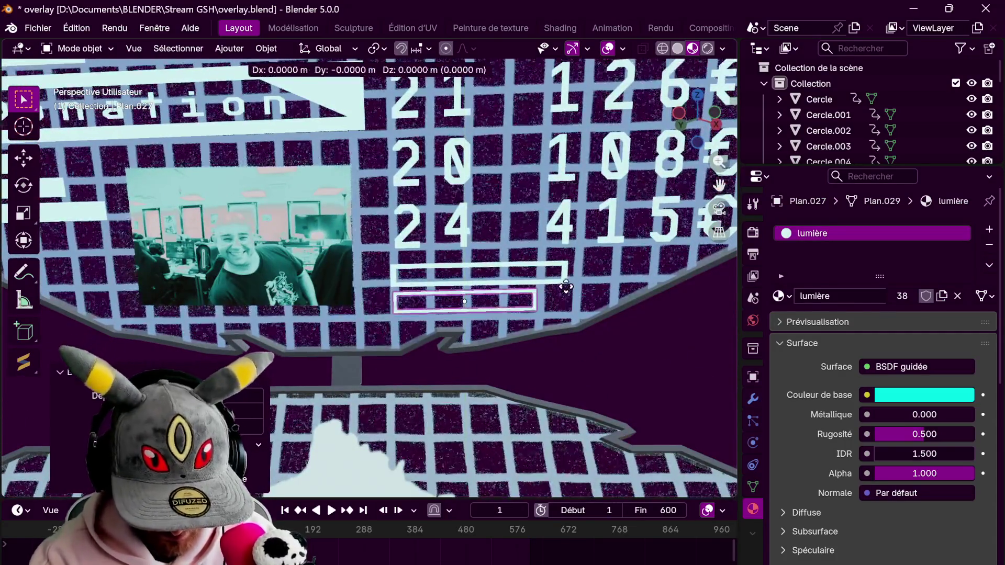
left_click(565, 289)
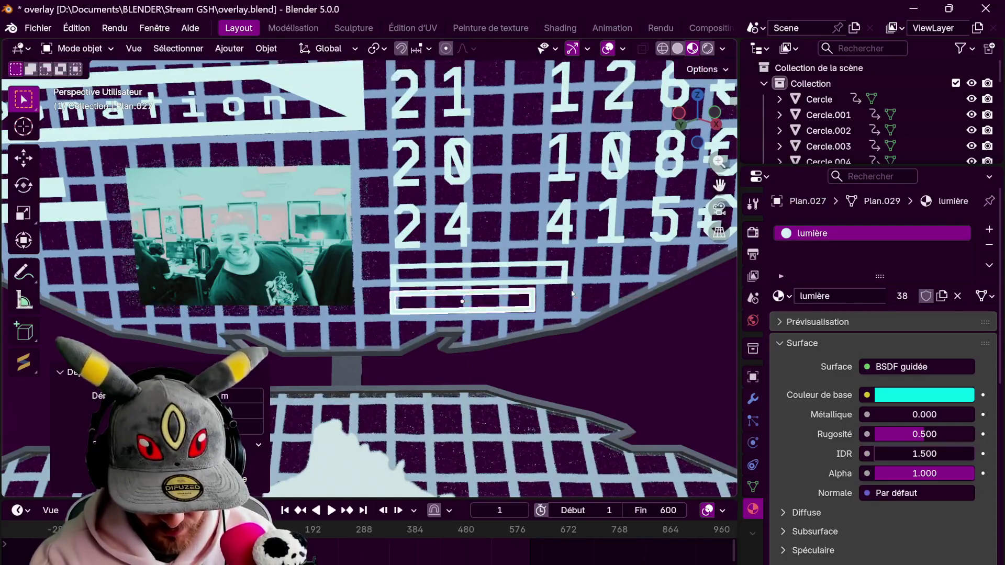
Move the copied element along its local Z toward the holographic screens
middle_click_drag(565, 289, 306, 282)
key("g")
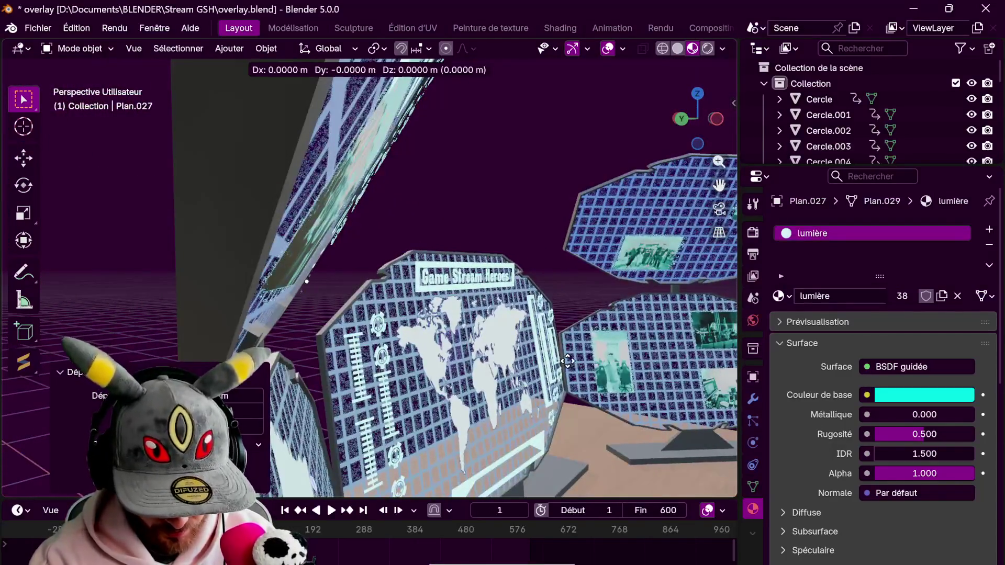
key("z")
key("z")
left_click(564, 358)
middle_click_drag(549, 329, 482, 470)
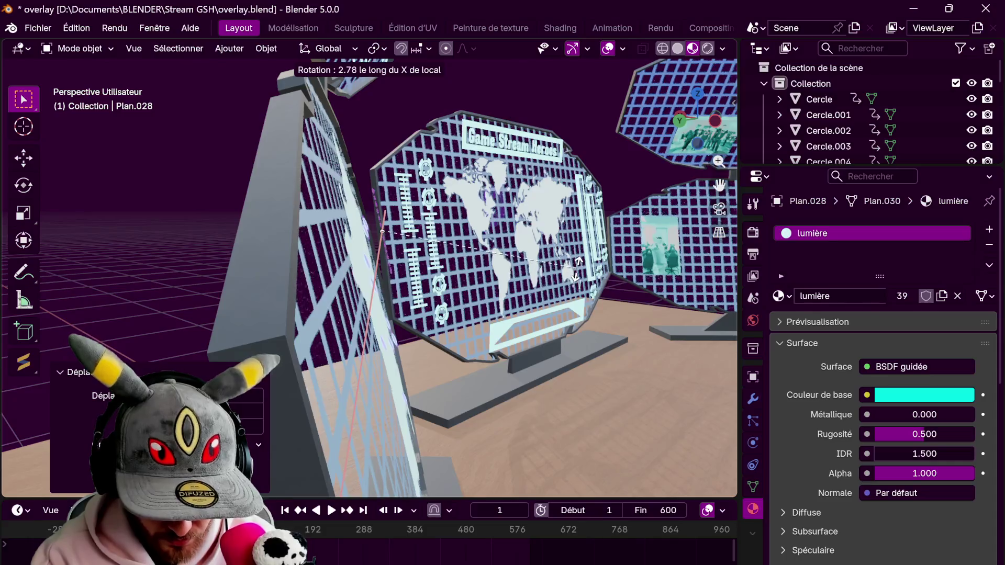
Seat Plan.028 along local Z, stretch it along Y into a vertical strip and place it beside the map
left_click(577, 266)
key("g")
key("z")
key("z")
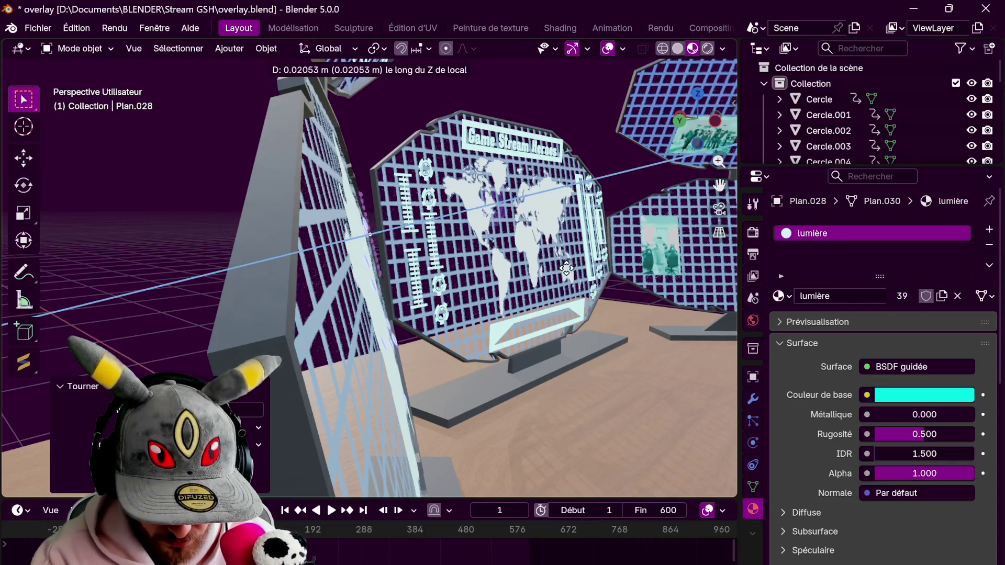
left_click(563, 269)
scroll(502, 292, "up", 4)
middle_click_drag(502, 292, 471, 314)
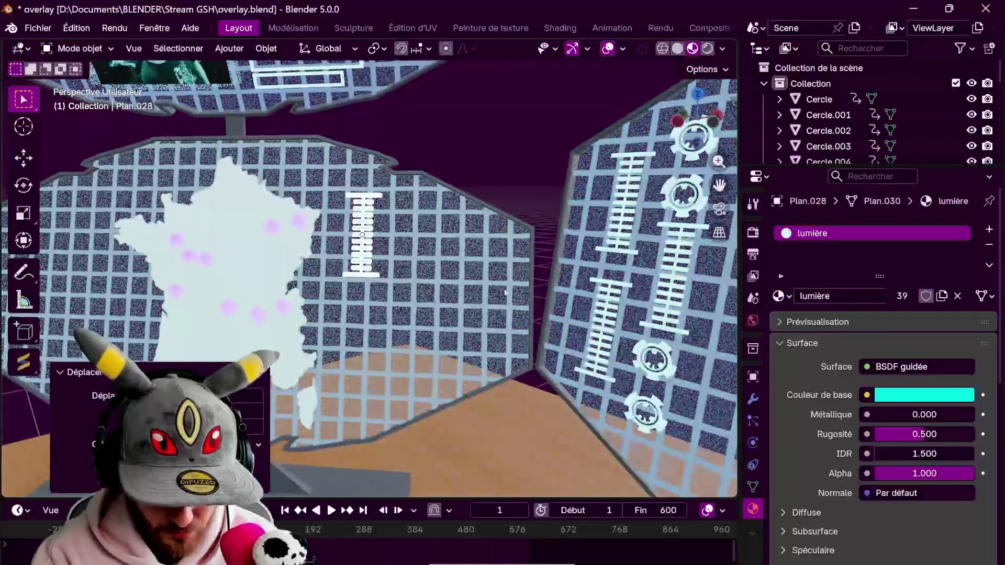
key("s")
key("y")
key("y")
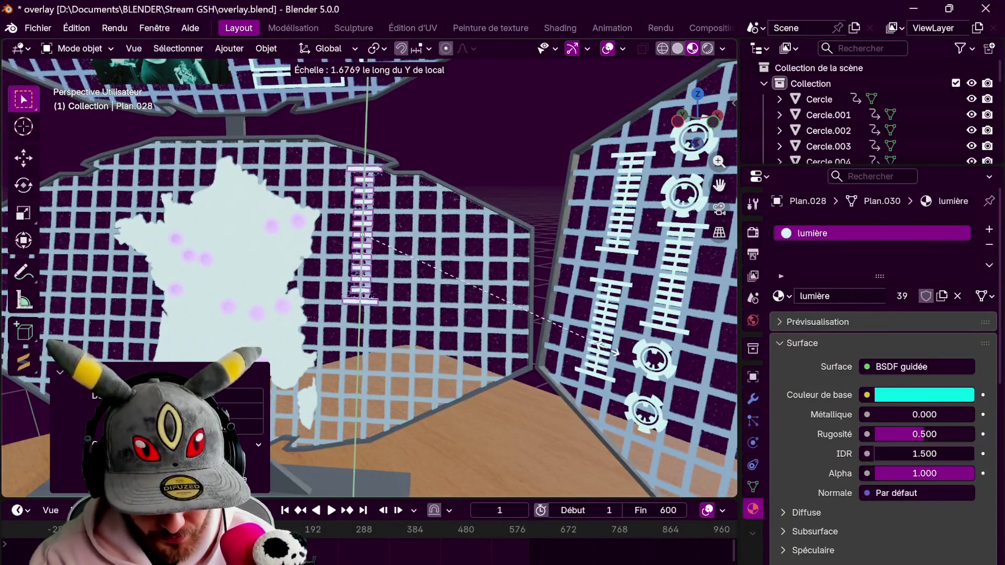
left_click(559, 304)
key("g")
key("y")
key("y")
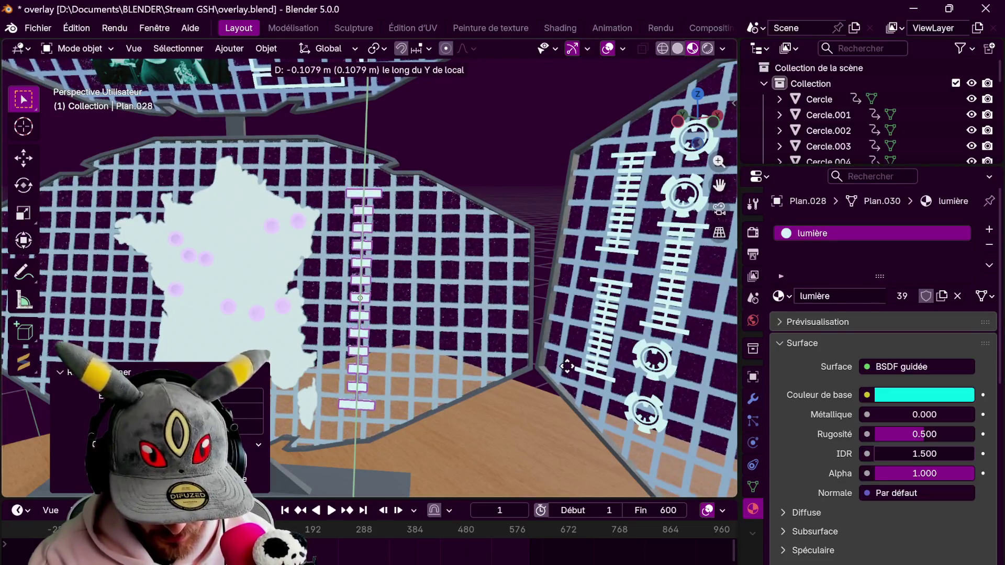
left_click(567, 378)
Duplicate the ladder strip and set the copy's depth along its local Z axis
middle_click_drag(567, 377, 471, 330)
left_click(471, 251)
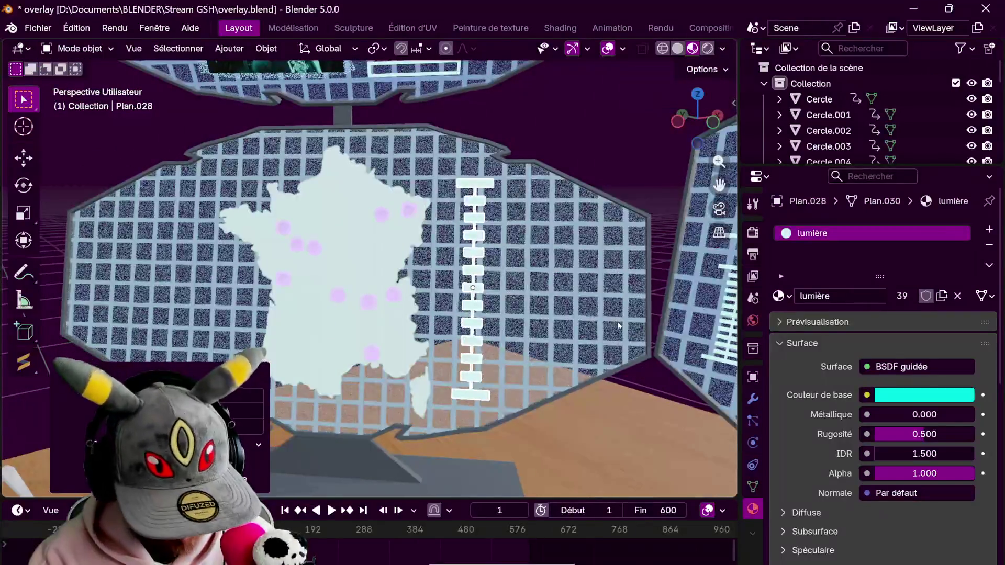
key("g")
left_click(616, 324)
mouse_move(580, 283)
middle_mouse_down()
mouse_move(489, 326)
mouse_move(536, 329)
middle_mouse_up()
key("g")
key("z")
key("z")
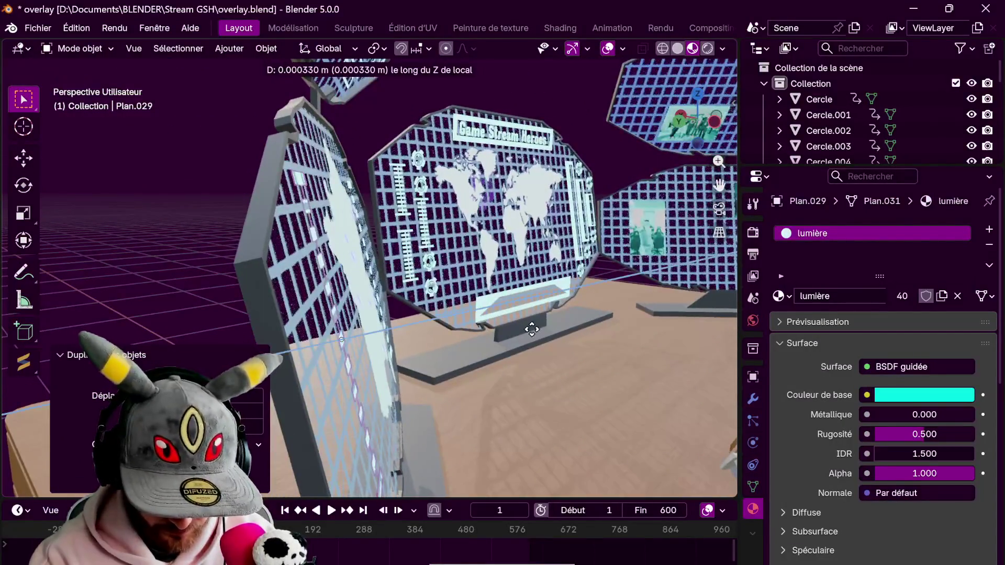
left_click(554, 346)
Slide the ladder strip along X to the other side of the France map screen
mouse_move(555, 346)
middle_mouse_down()
mouse_move(392, 275)
mouse_move(534, 330)
mouse_move(440, 298)
middle_mouse_up()
left_click(341, 289)
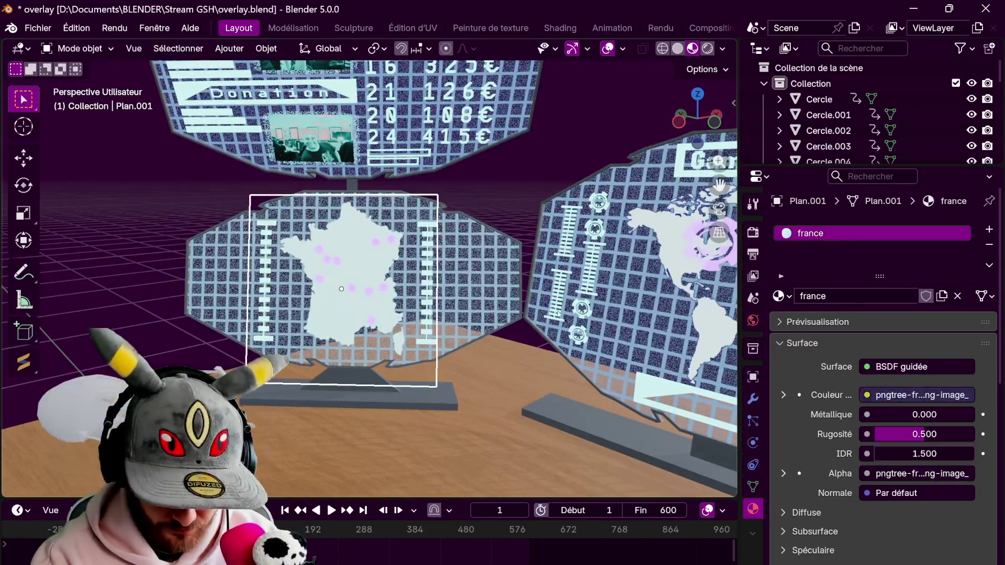
left_click(283, 362)
key("g")
key("x")
key("x")
left_click(512, 192)
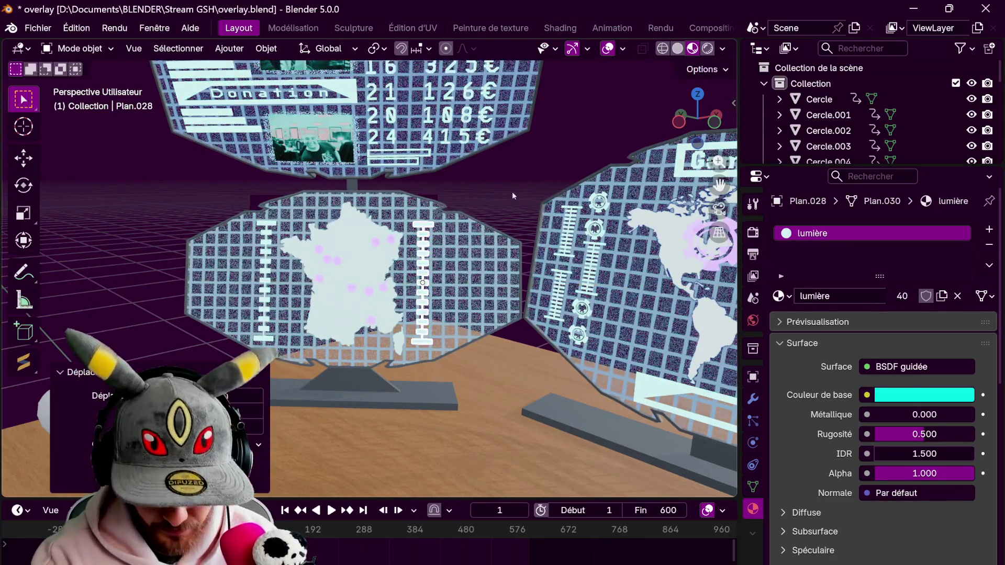
mouse_move(512, 192)
middle_mouse_down()
mouse_move(565, 293)
mouse_move(471, 259)
middle_mouse_up()
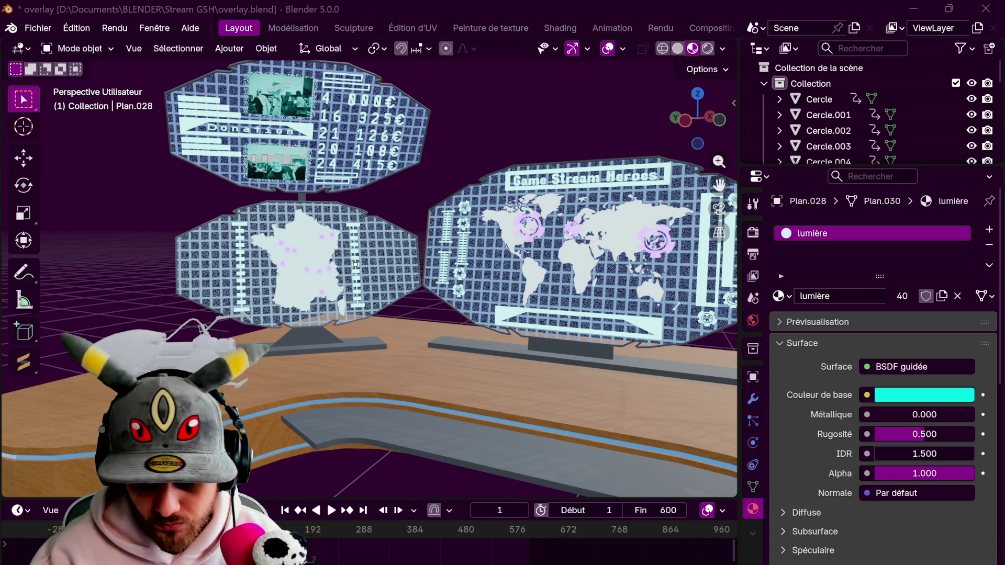
middle_click_drag(582, 339, 571, 309)
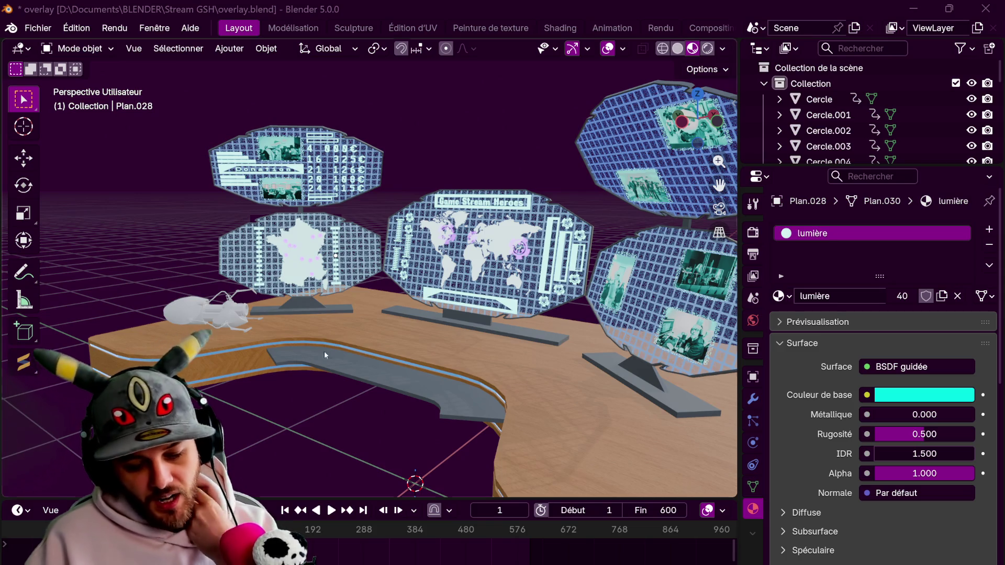
left_click(229, 154)
middle_click_drag(471, 275, 409, 298)
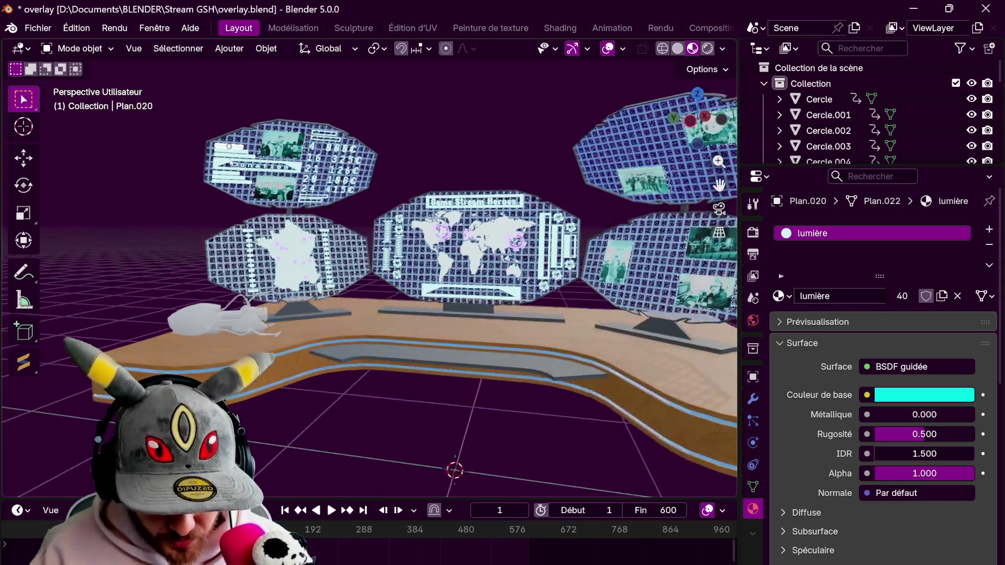
scroll(424, 236, "up", 5)
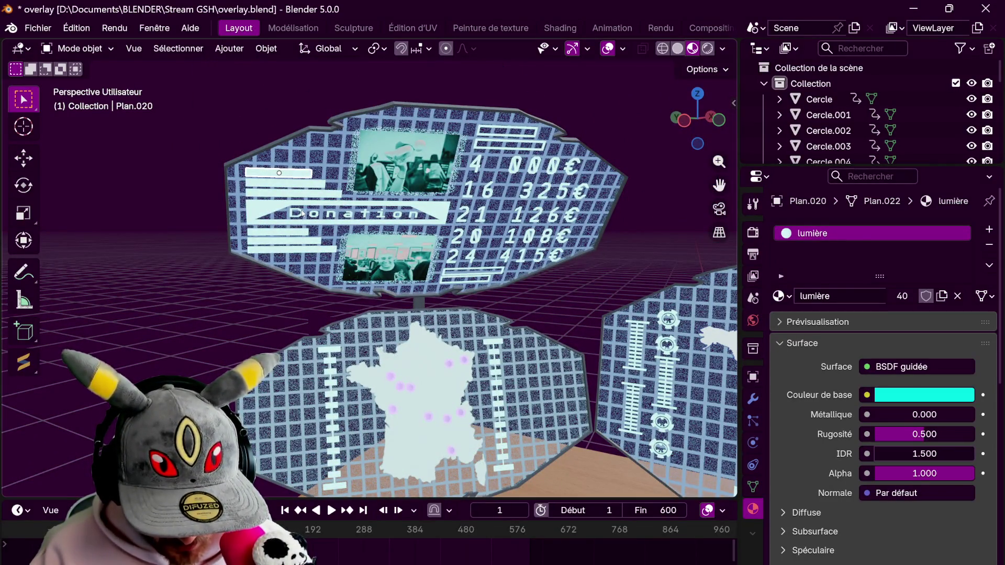
Show Plan.020's transform values in the sidebar and keyframe its scale at the first frame
left_click(733, 103)
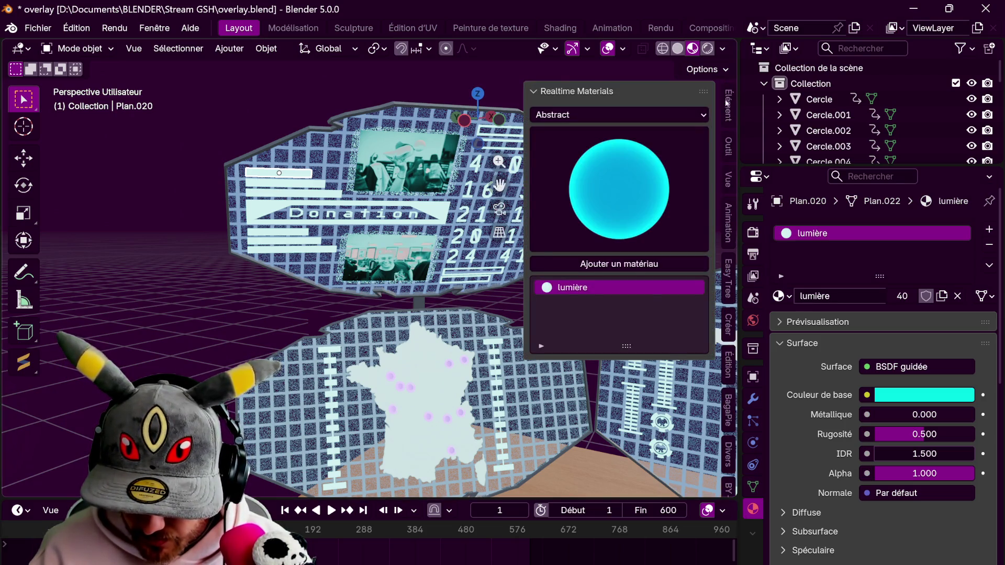
left_click(727, 101)
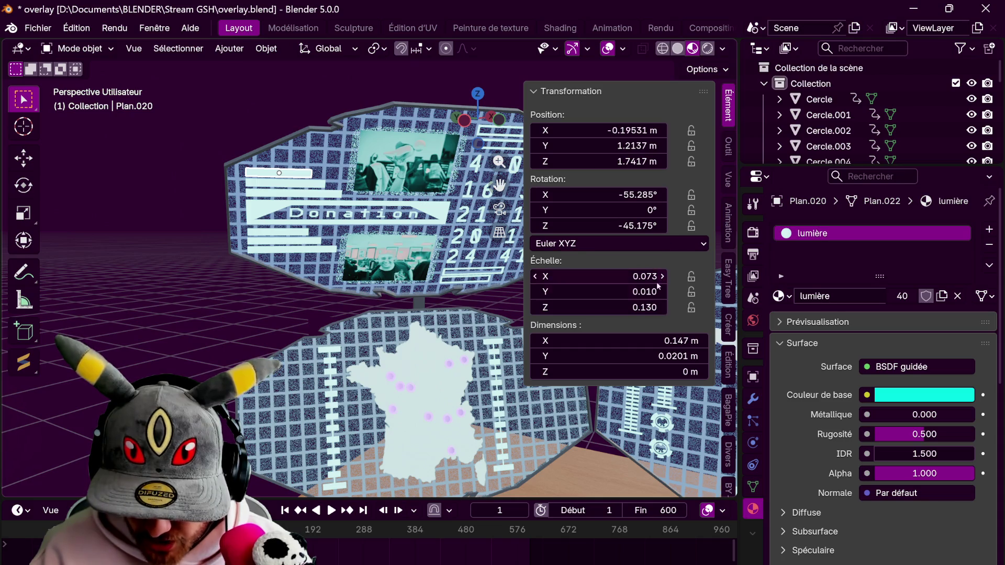
left_click_drag(597, 276, 620, 277)
double_click(597, 276)
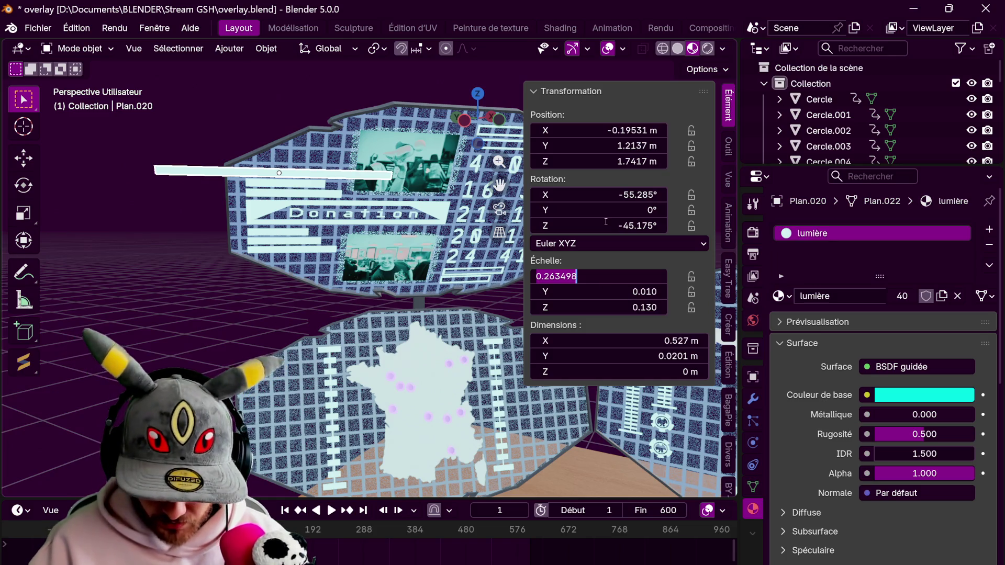
key("Escape")
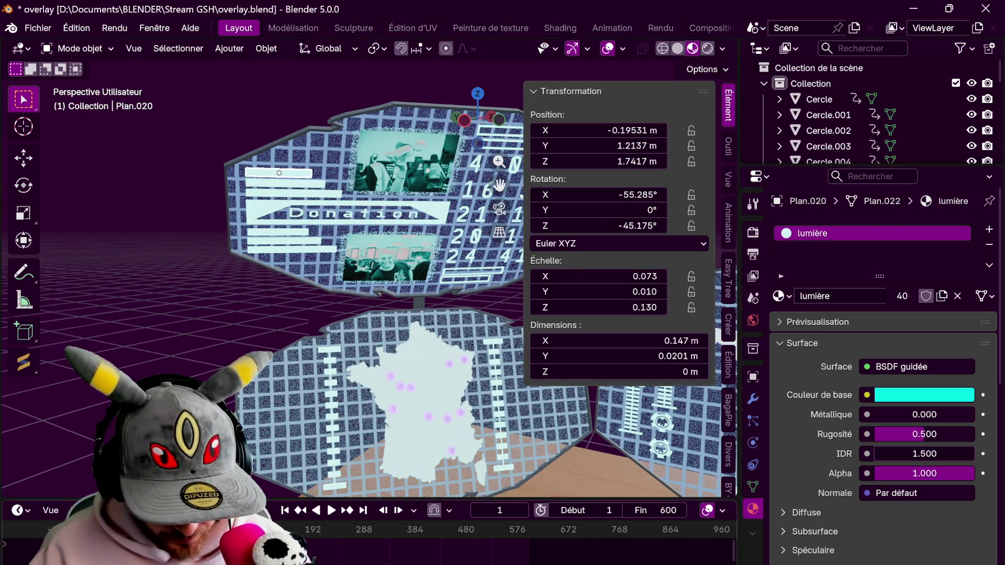
key("i")
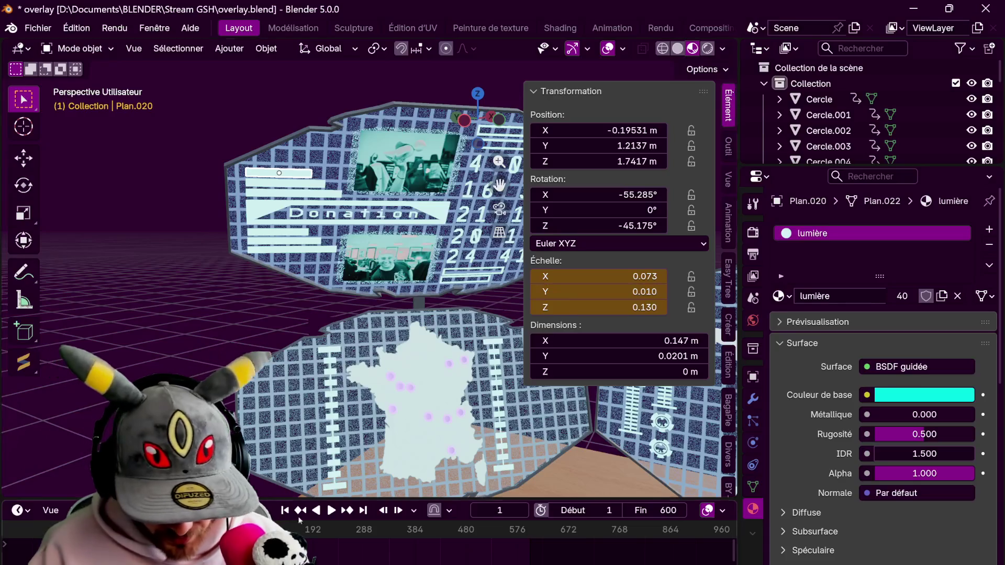
key("space")
key("space")
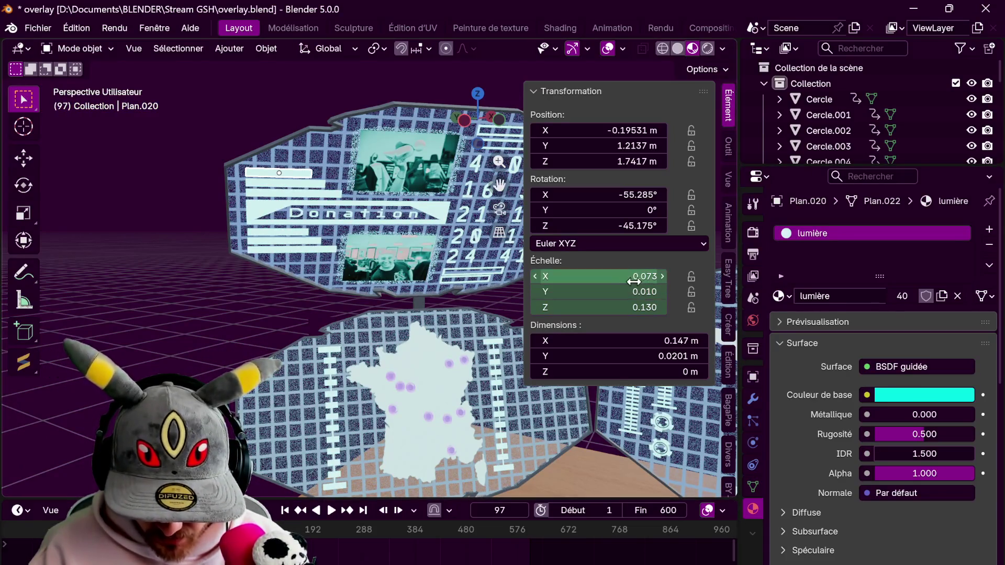
Keyframe the bar's X scale wider at about 0.097 on frame 378 and again at frame 480
left_click_drag(597, 277, 620, 277)
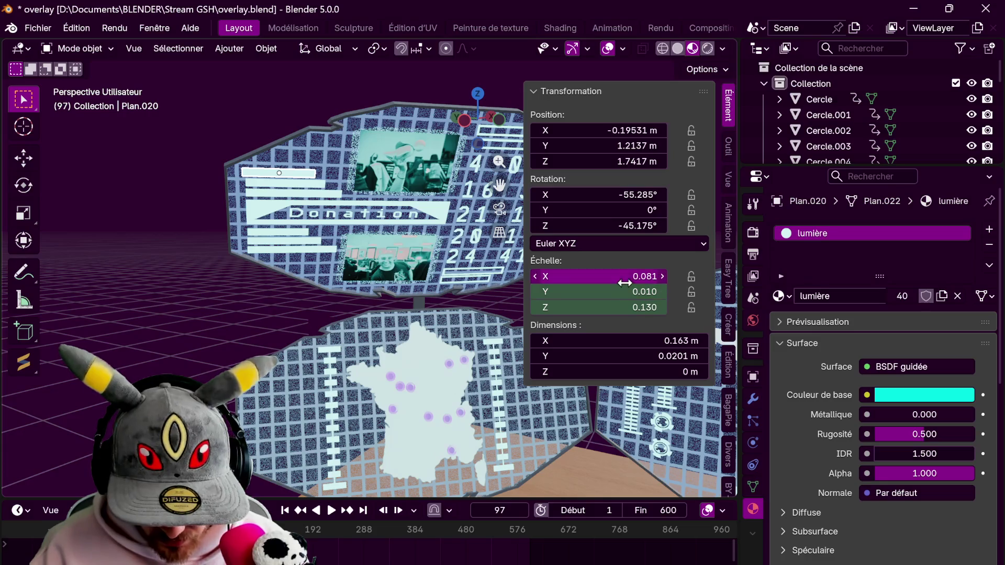
key("space")
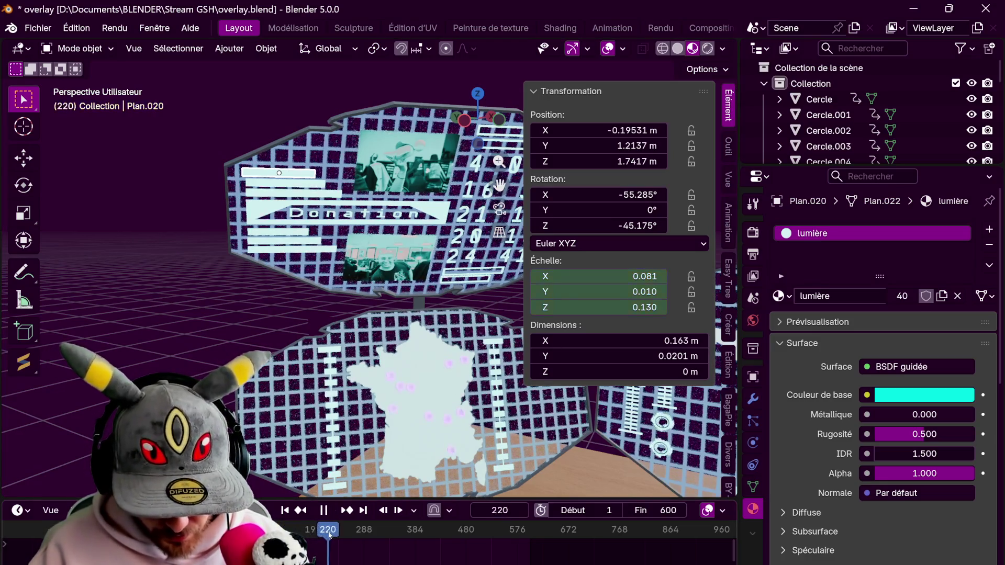
left_click_drag(644, 277, 633, 275)
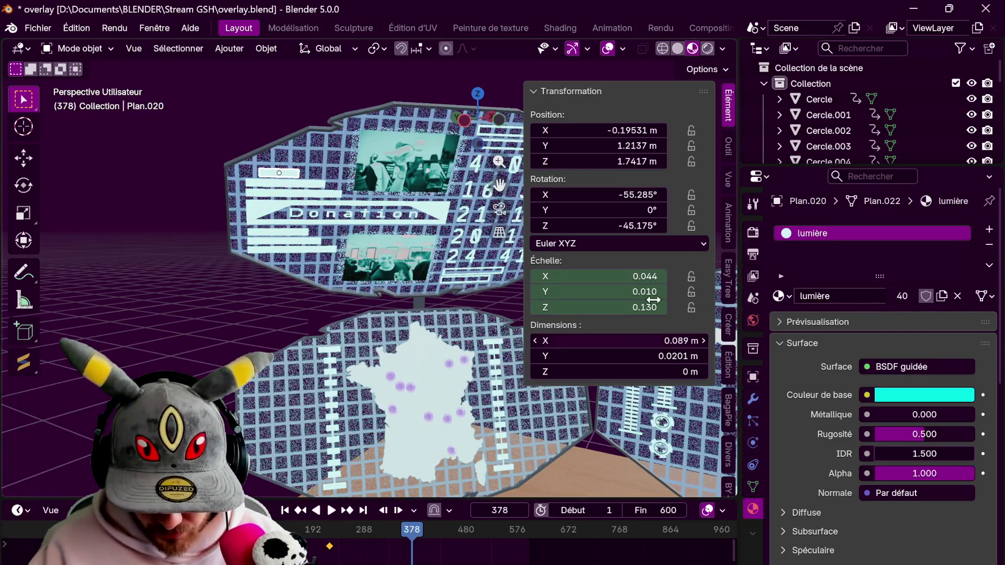
left_click_drag(626, 277, 638, 276)
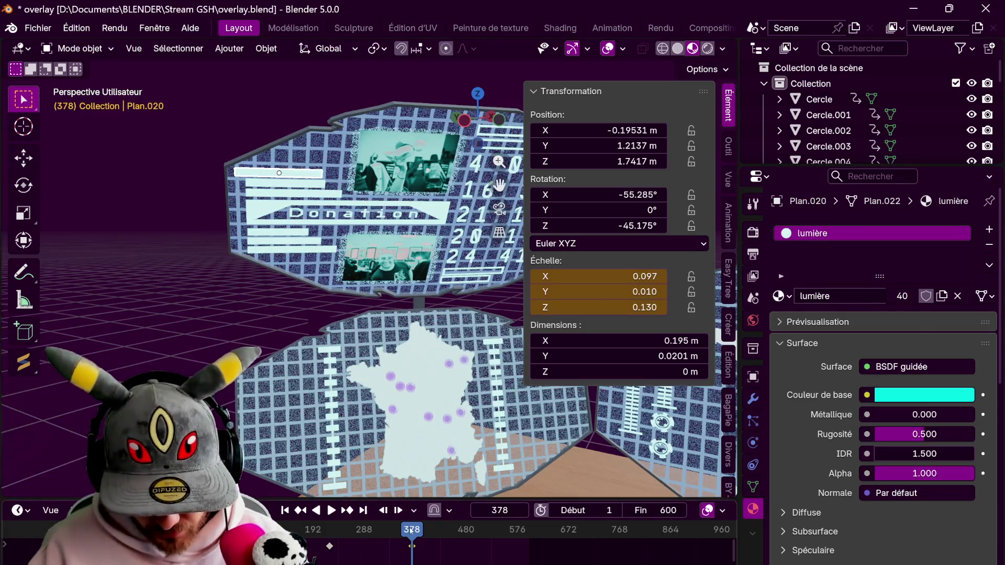
key("i")
left_click_drag(645, 275, 632, 276)
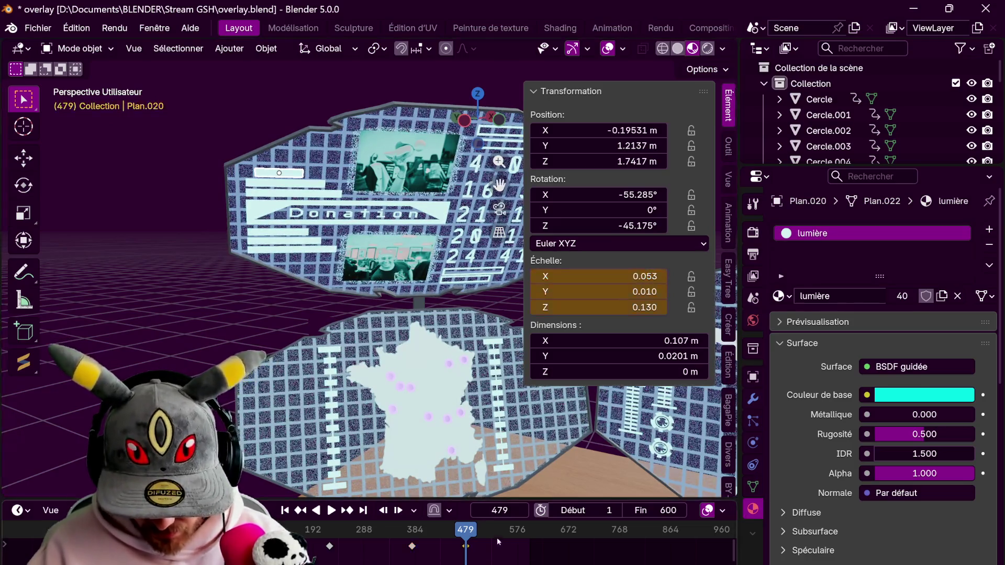
key("Up")
key("i")
Keyframe an X scale of 0.101 at frame 547, then bring the width back to 0.073
left_click_drag(632, 275, 639, 275)
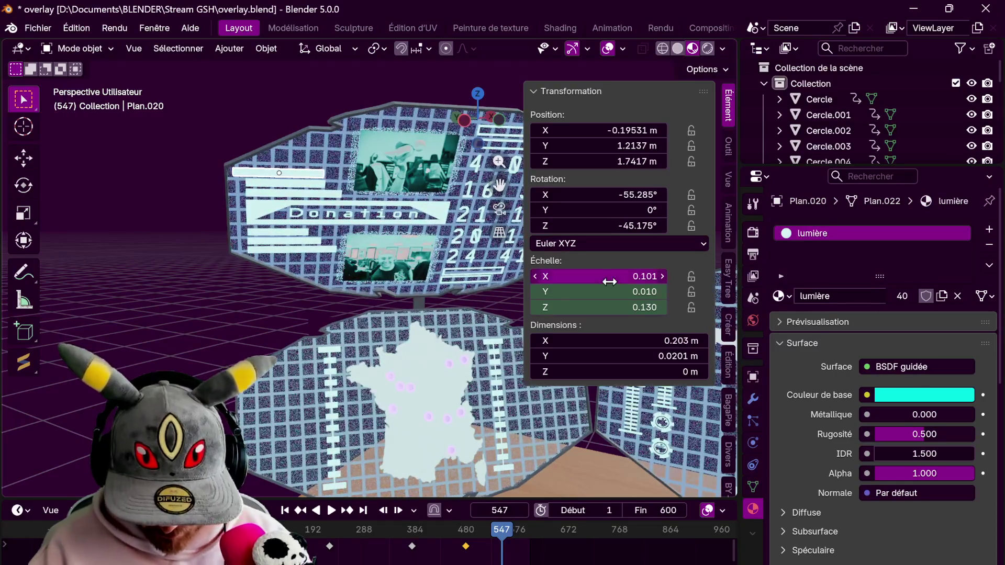
key("i")
key("i")
key("space")
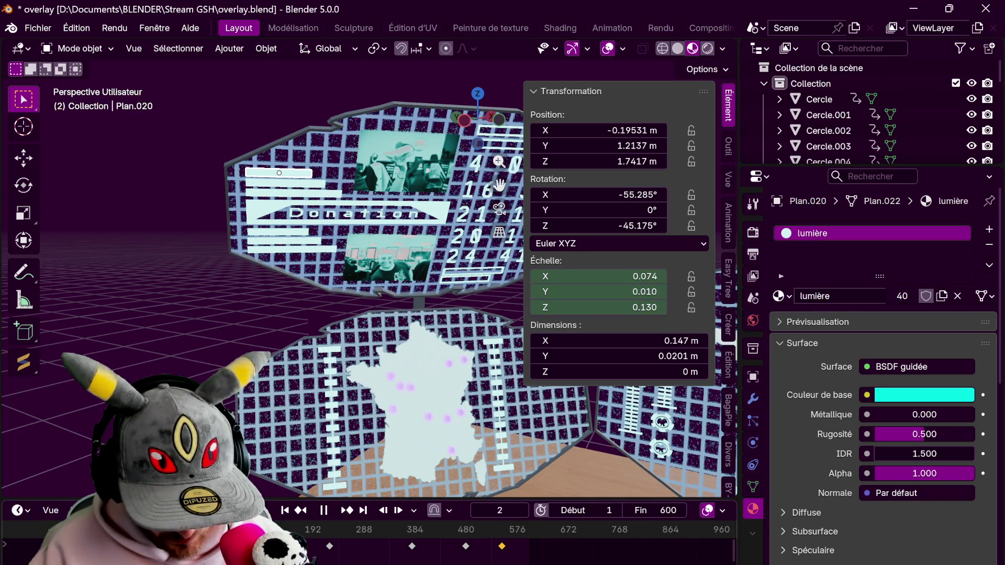
double_click(597, 276)
key("Return")
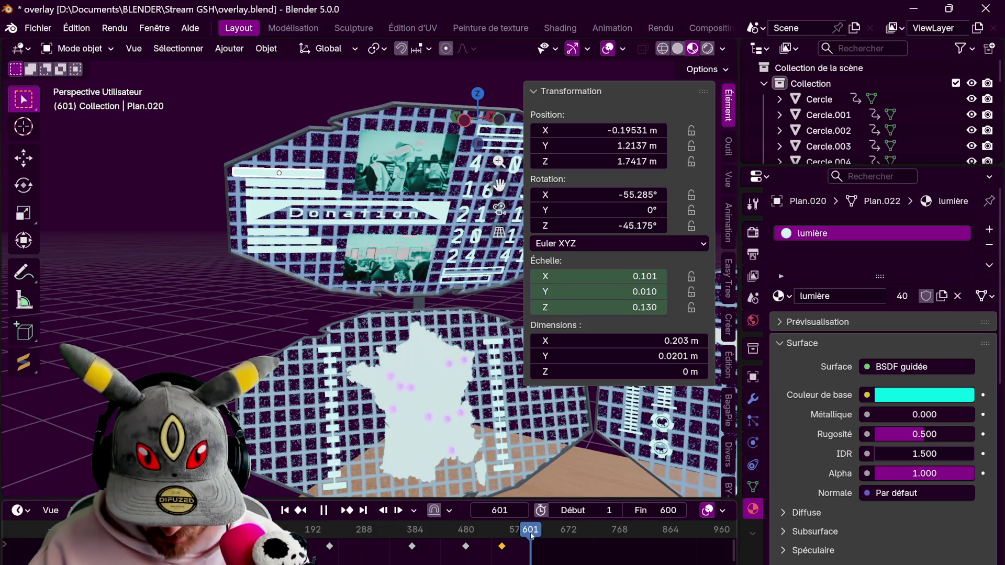
left_click_drag(644, 275, 616, 277)
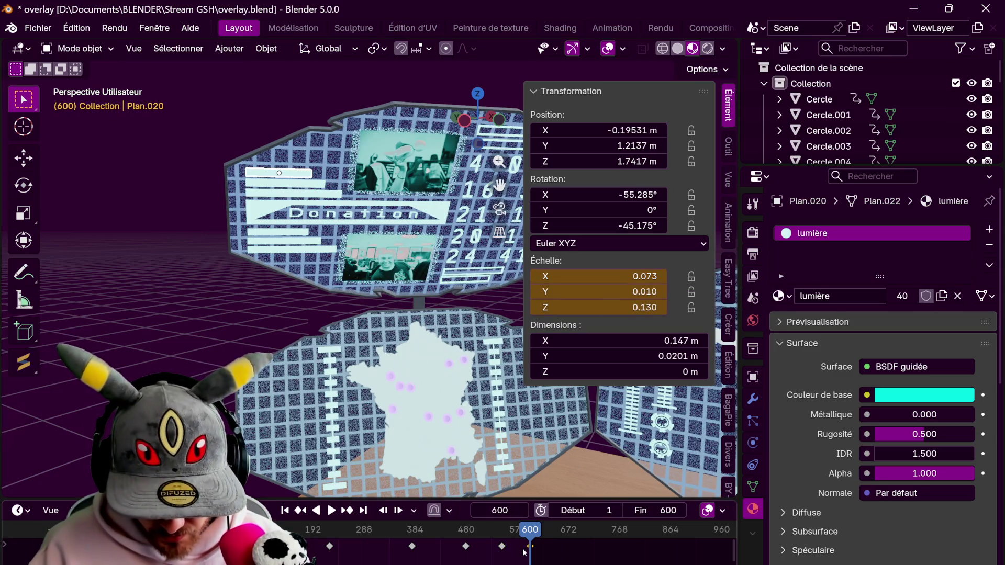
Play back the pulse from the start, rewind to frame 1 and select the next bar
key("space")
key("ctrl+z")
key("shift+Left")
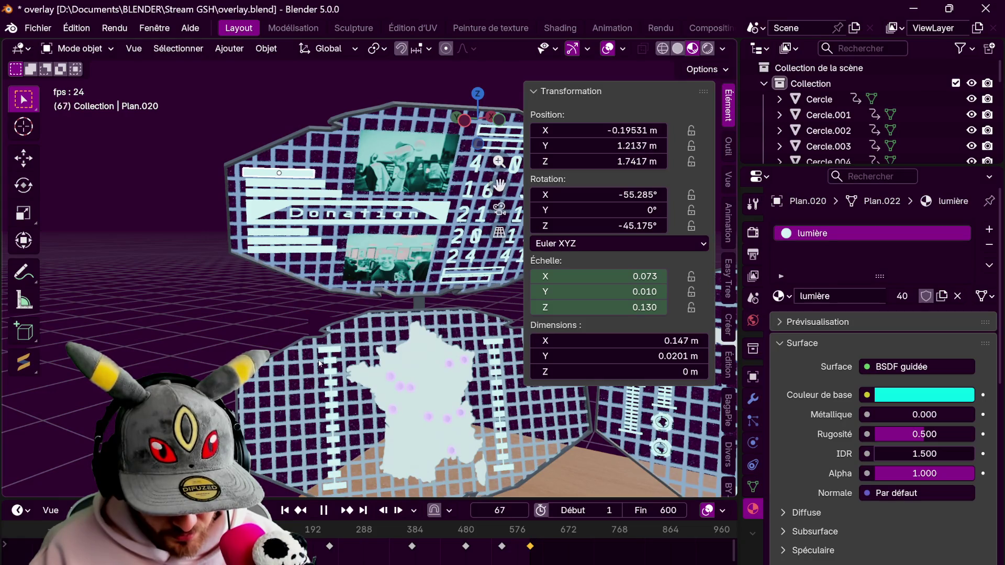
key("shift+Left")
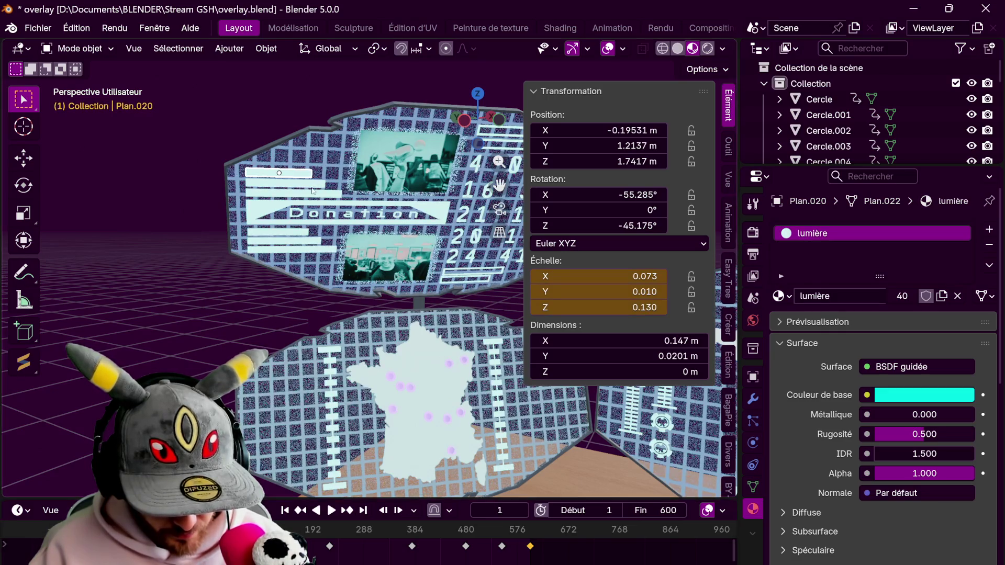
left_click(284, 182)
Scrub Plan.019 through to frame 600 and widen its X scale to 0.121 near frame 37
double_click(631, 276)
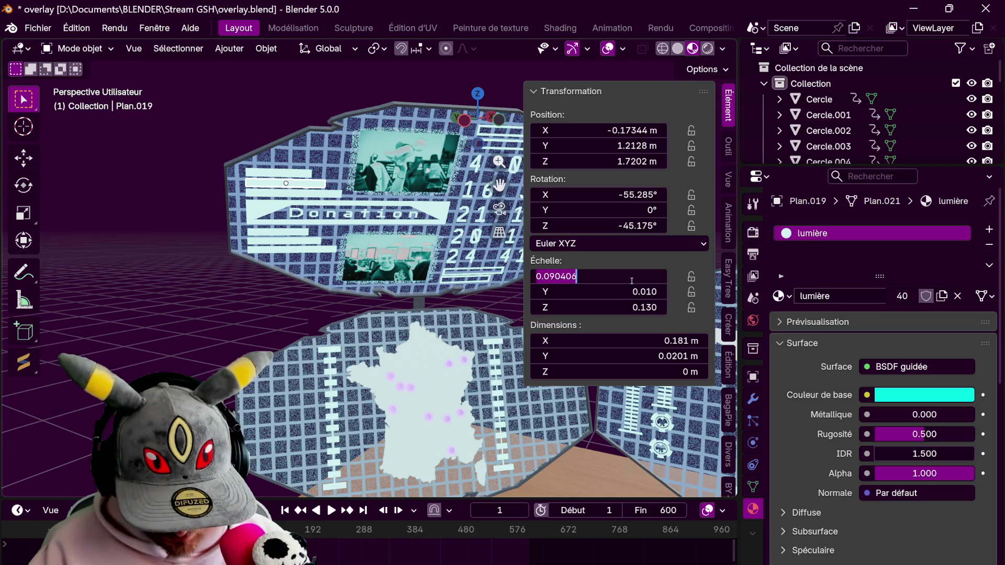
key("Return")
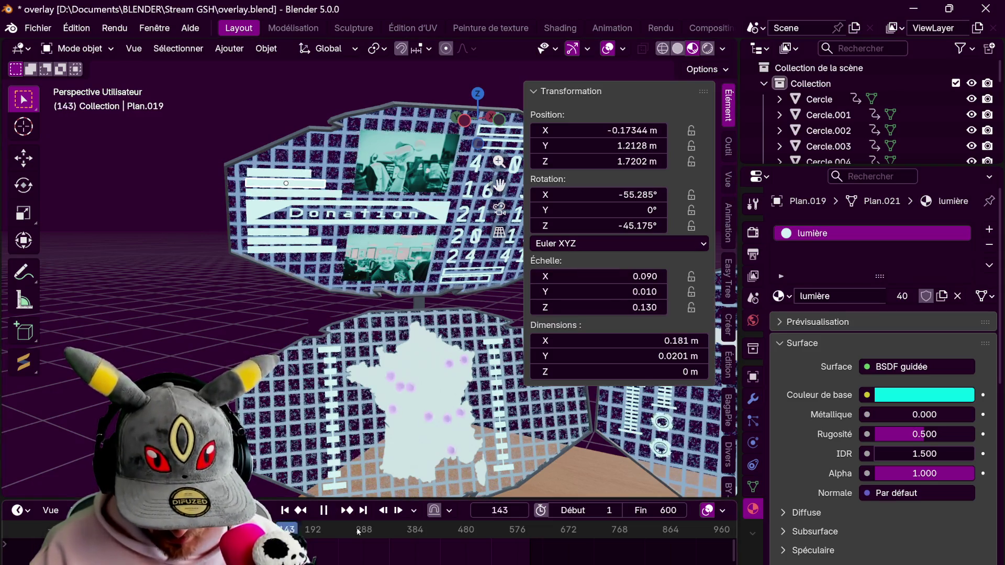
left_click(524, 540)
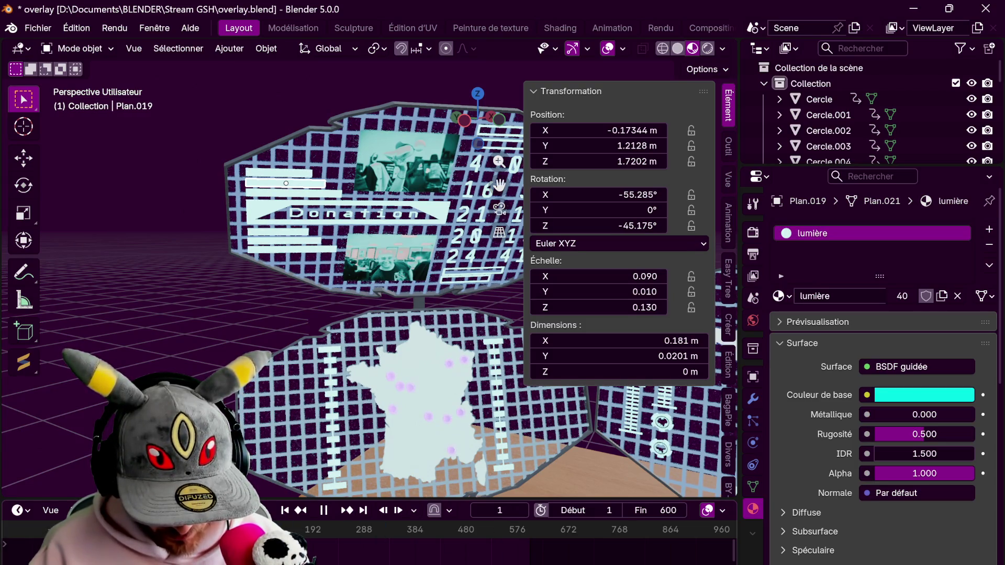
key("space")
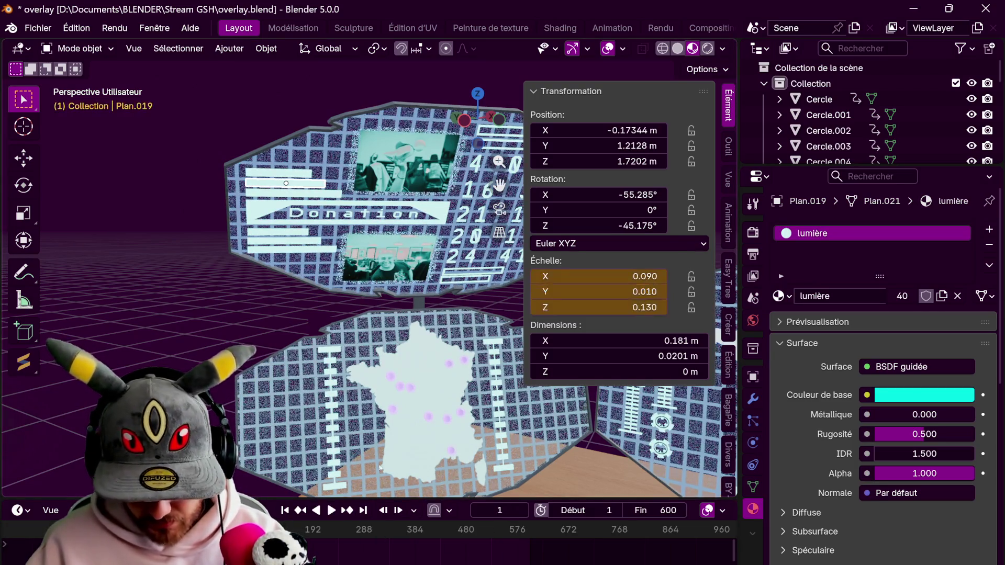
key("space")
left_click_drag(503, 540, 530, 541)
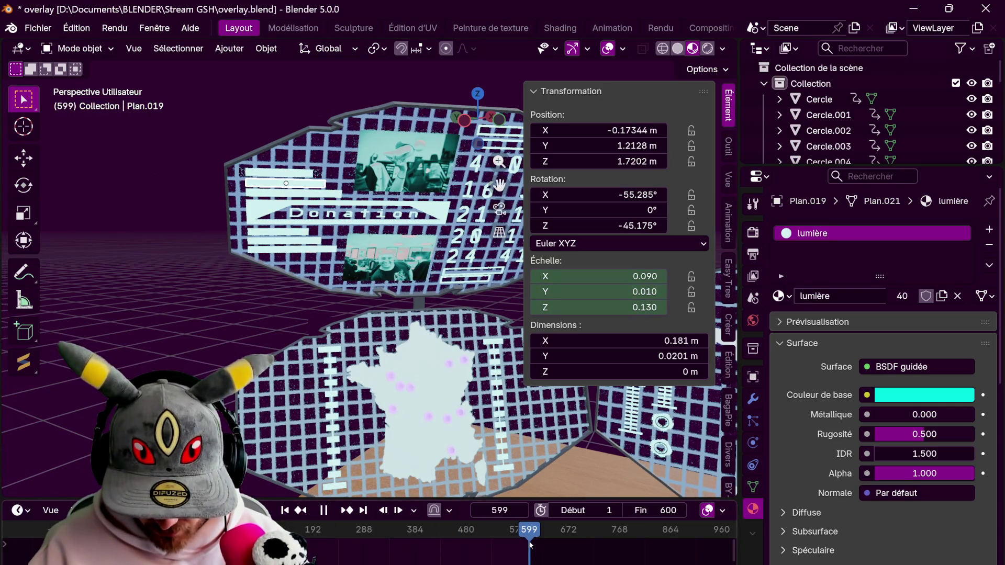
key("space")
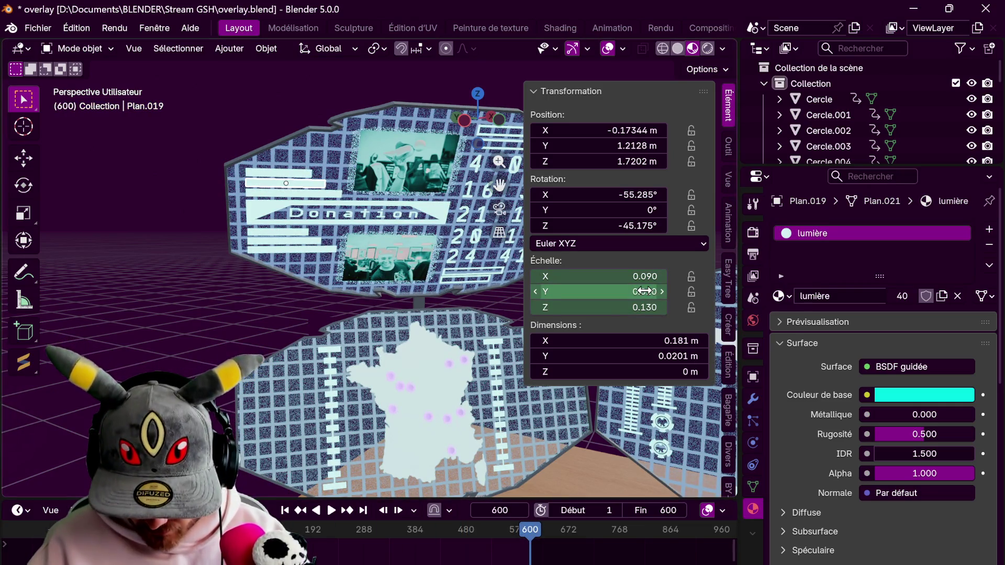
left_click_drag(597, 291, 644, 292)
key("space")
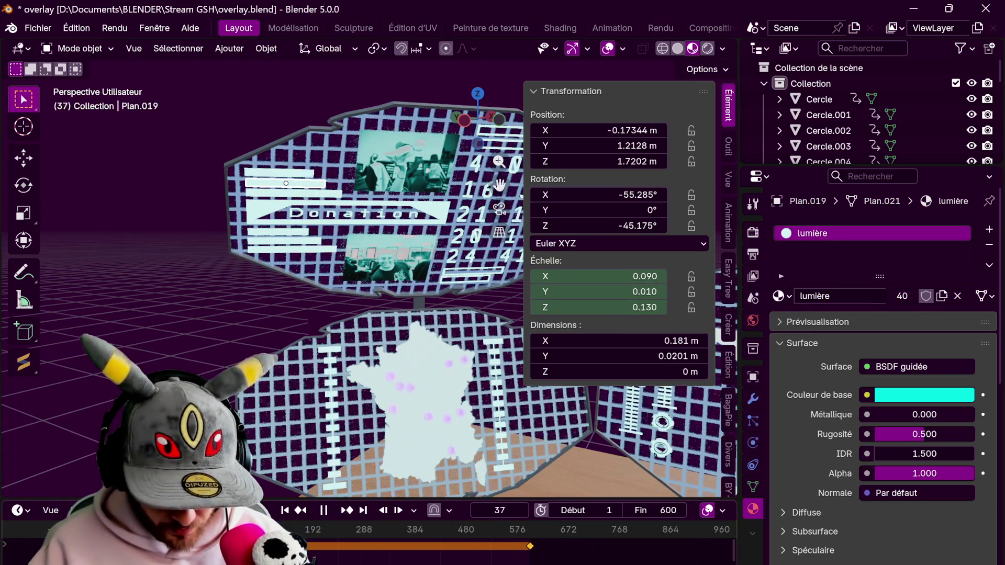
left_click_drag(623, 277, 643, 276)
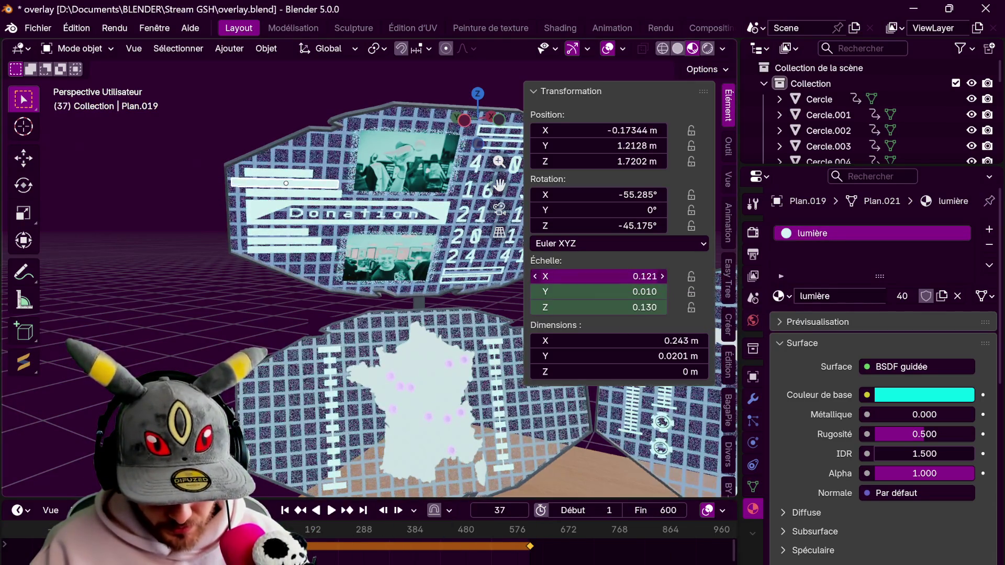
Keyframe the bar's scale at frame 149 and an X scale of 0.102 at frame 289
mouse_move(644, 276)
left_mouse_down()
mouse_move(617, 279)
mouse_move(635, 277)
left_mouse_up()
left_click(291, 529)
key("i")
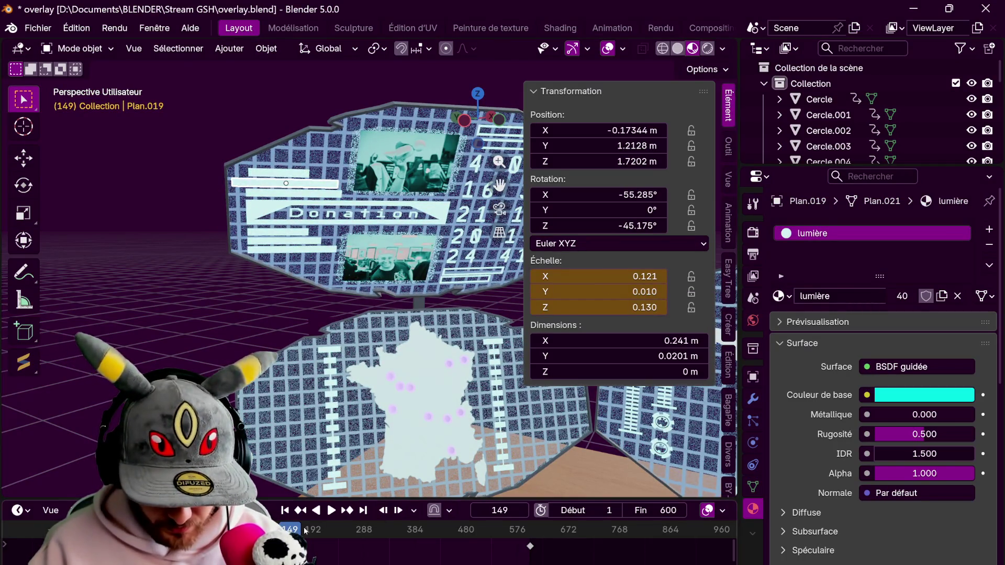
left_click_drag(295, 529, 308, 529)
left_click_drag(644, 276, 649, 276)
left_click_drag(308, 529, 364, 529)
left_click_drag(649, 276, 660, 275)
key("i")
Keyframe varying X-scale widths at frames 315, 368 and 429
left_click_drag(363, 529, 378, 529)
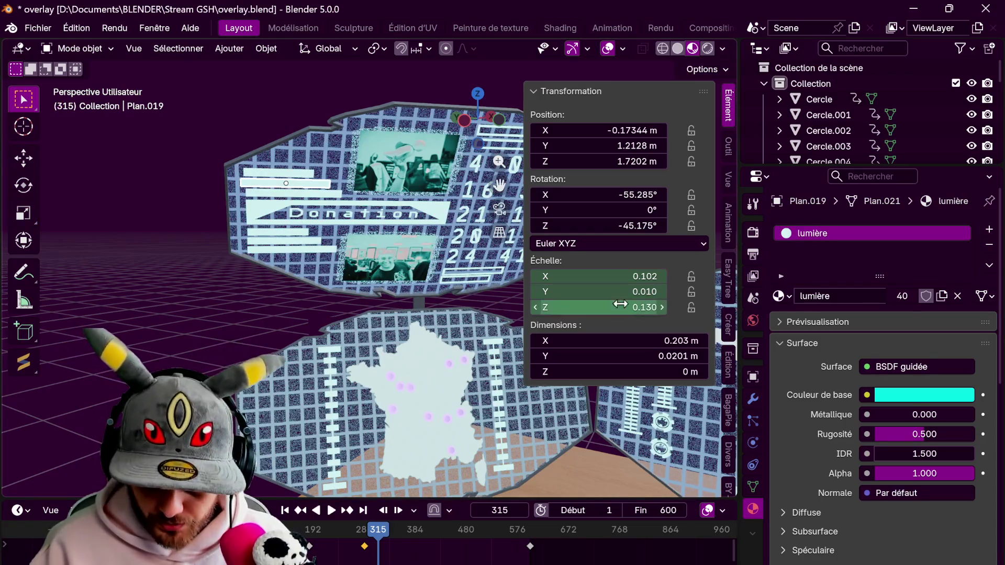
left_click_drag(620, 275, 597, 275)
key("i")
left_click_drag(377, 528, 406, 529)
left_click_drag(595, 275, 609, 279)
key("i")
left_click_drag(406, 529, 439, 529)
left_click_drag(620, 276, 617, 276)
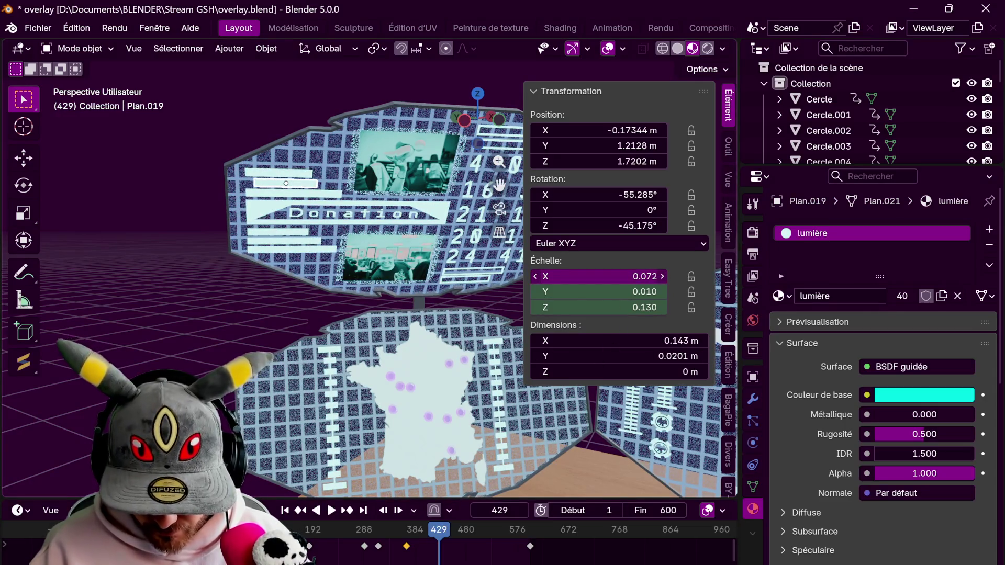
key("i")
Keyframe the width at frame 507, play the pulse back to frame 1 and select Plan.018
key("space")
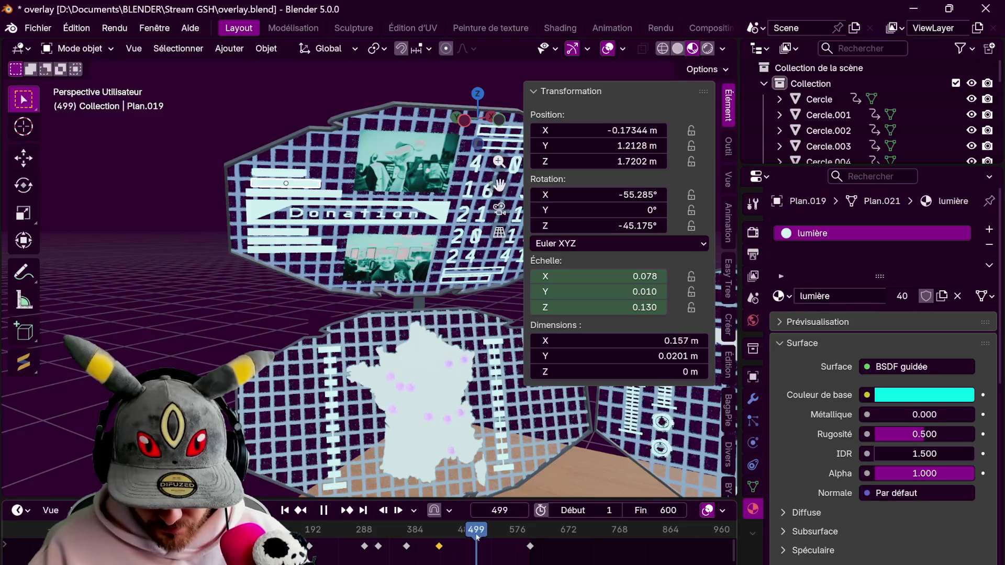
key("space")
left_click_drag(628, 275, 612, 275)
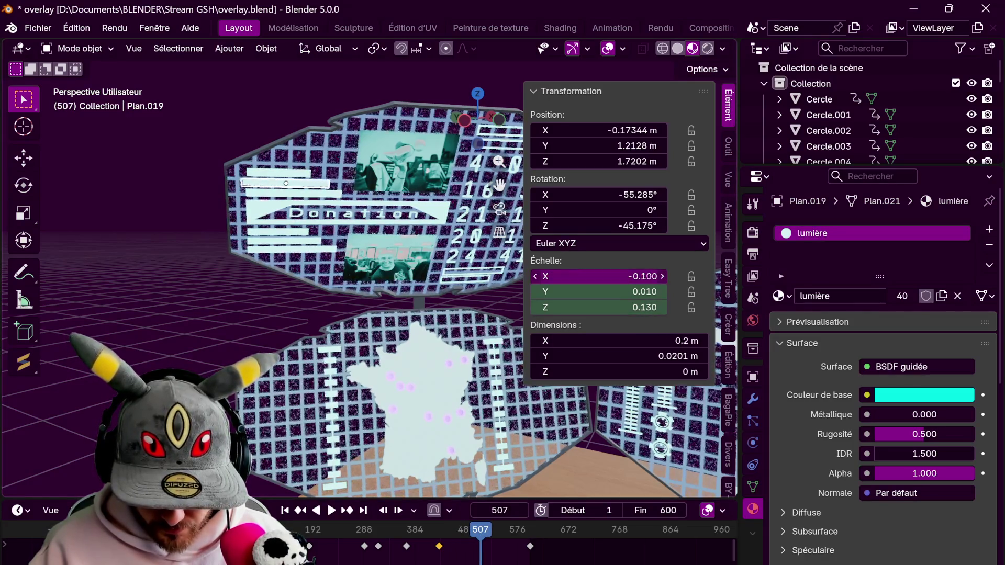
key("i")
key("space")
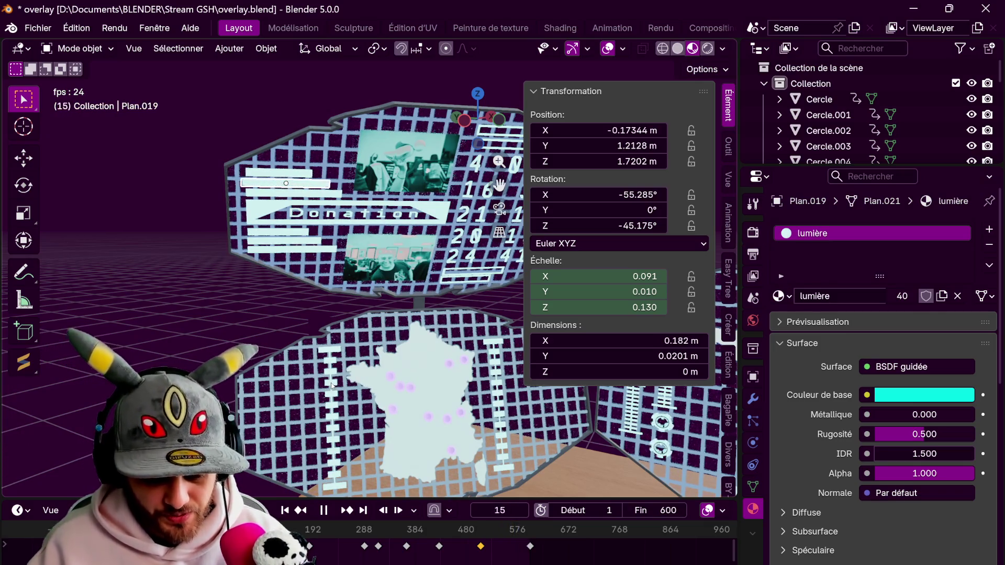
key("Escape")
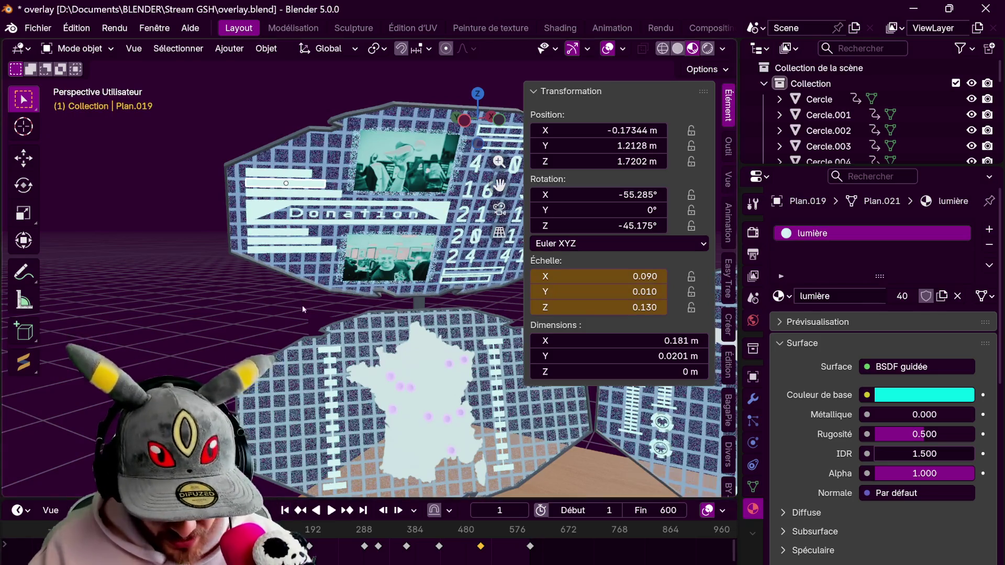
left_click(302, 309)
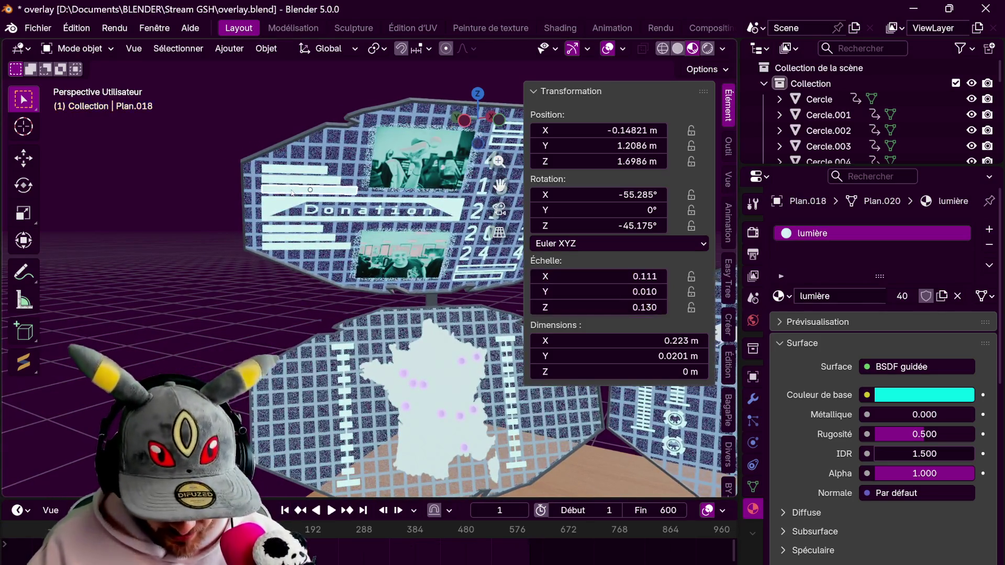
Keyframe Plan.018's scale at frames 1 and 600, then slightly wider at frame 37
key("i")
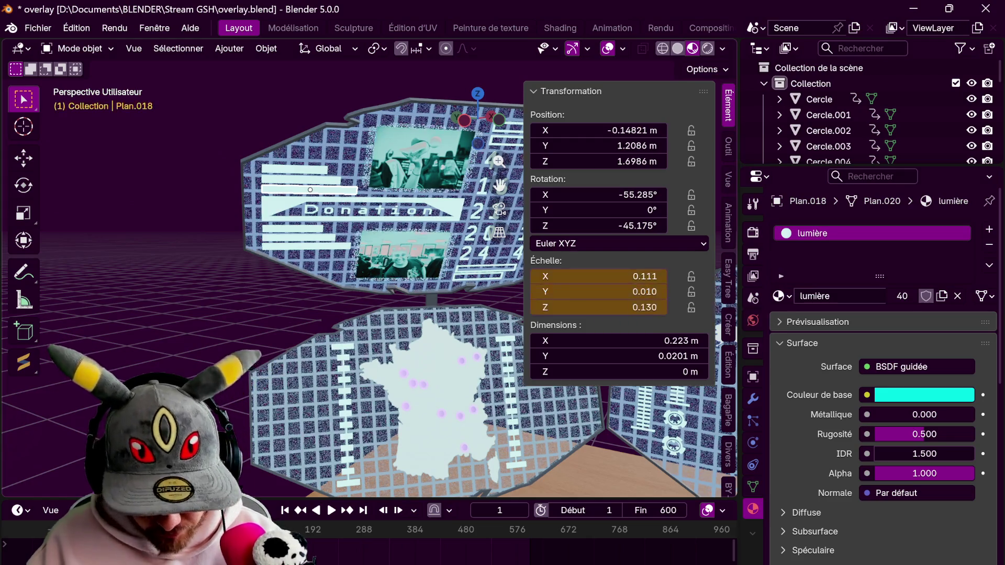
key("space")
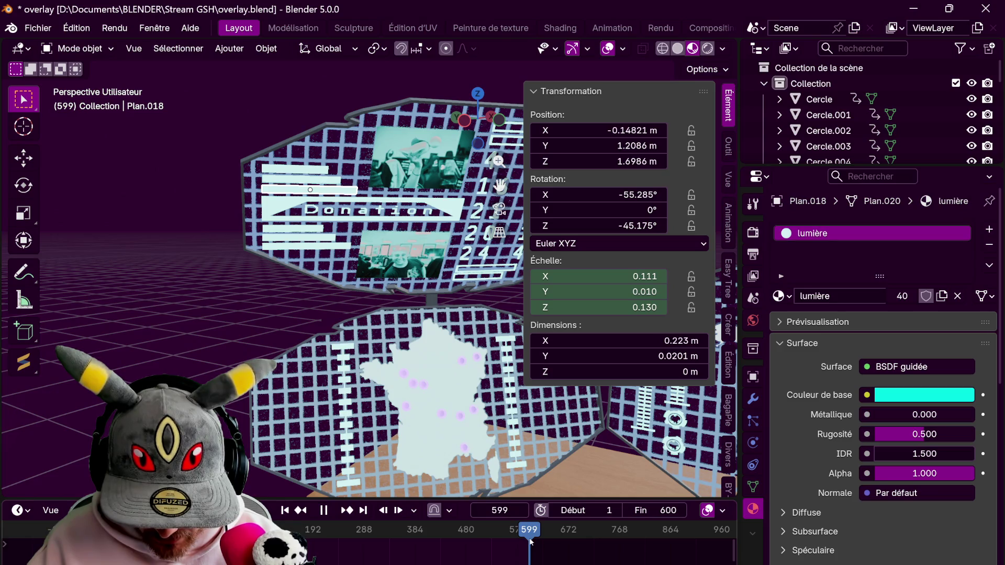
key("i")
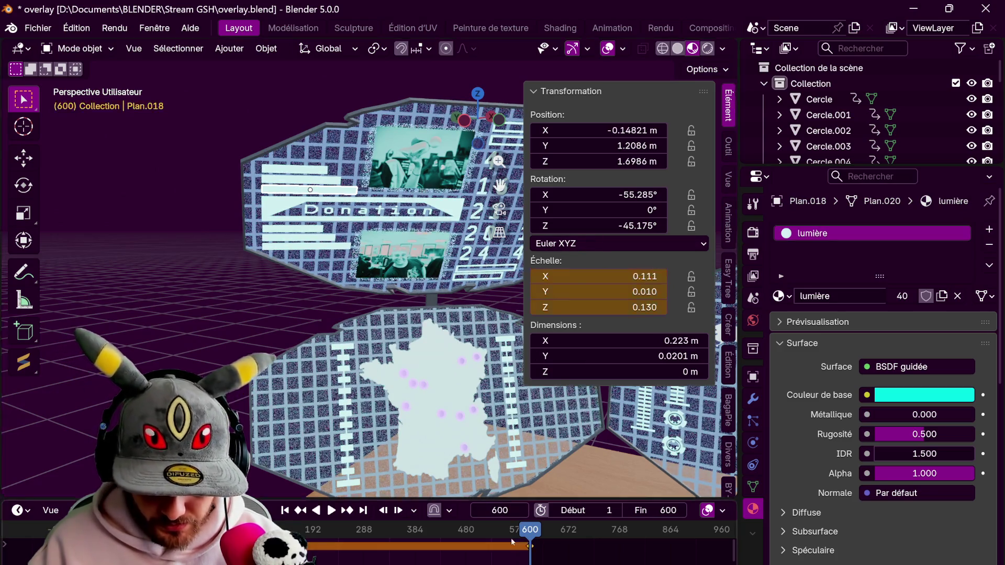
left_click(423, 542)
left_click_drag(375, 550, 247, 550)
key("space")
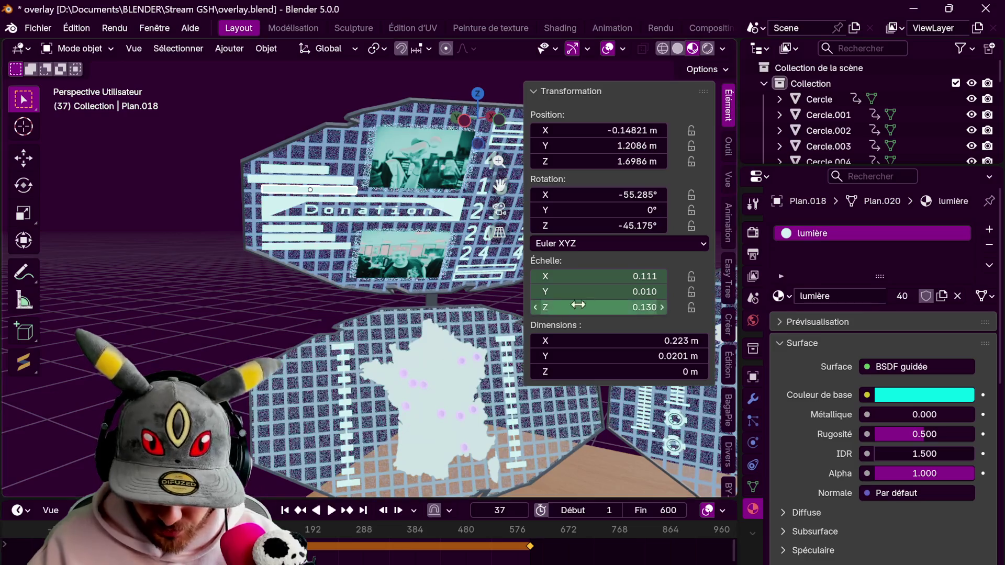
left_click_drag(596, 276, 604, 276)
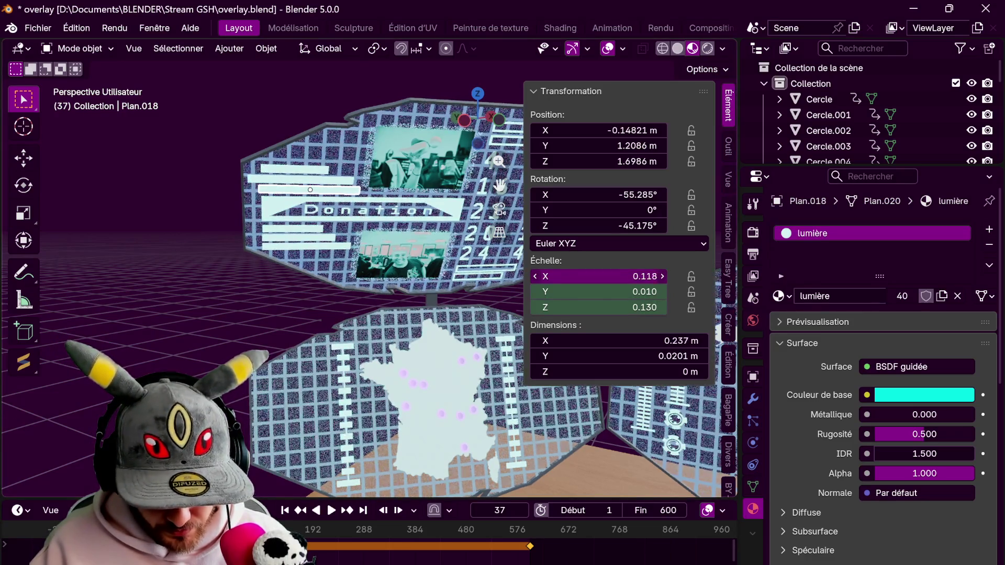
key("i")
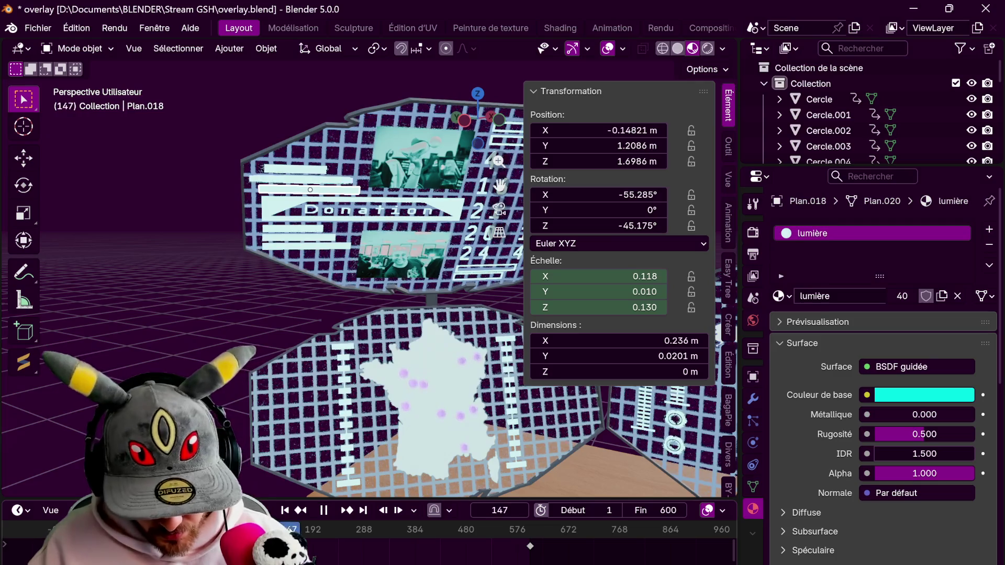
Keyframe changed X-scale widths at frames 147 and 229
left_click_drag(620, 276, 594, 276)
key("space")
key("i")
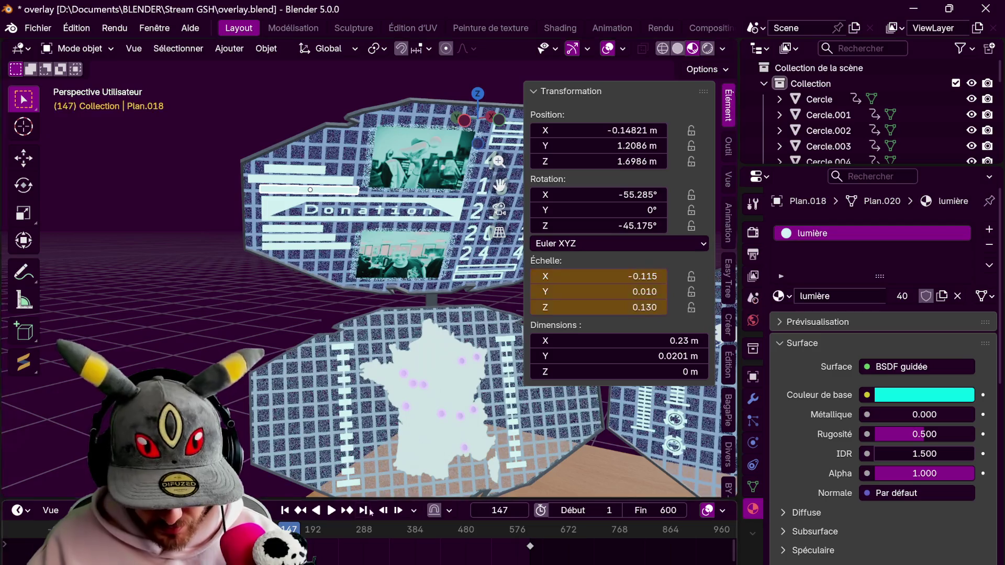
key("space")
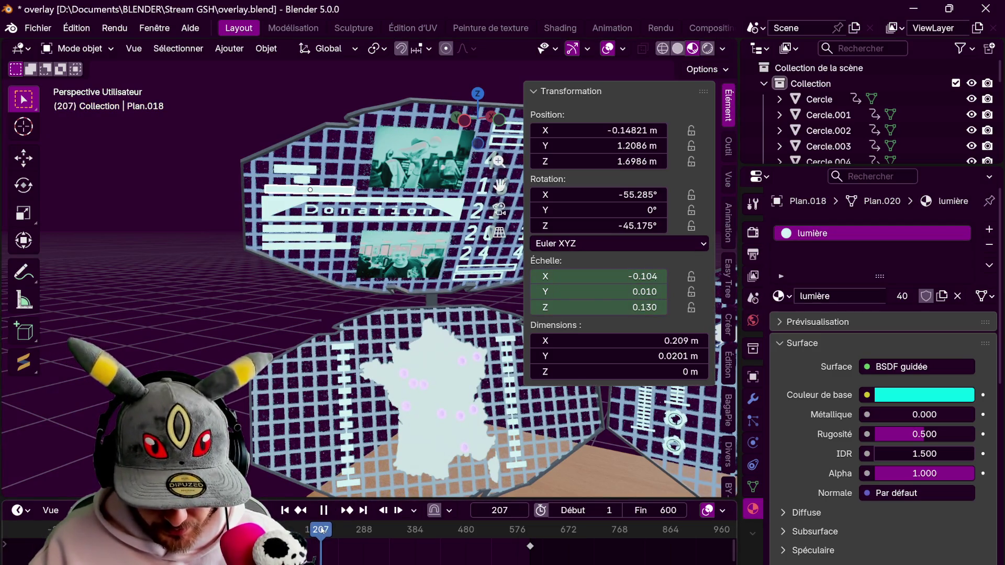
key("space")
left_click_drag(596, 276, 581, 276)
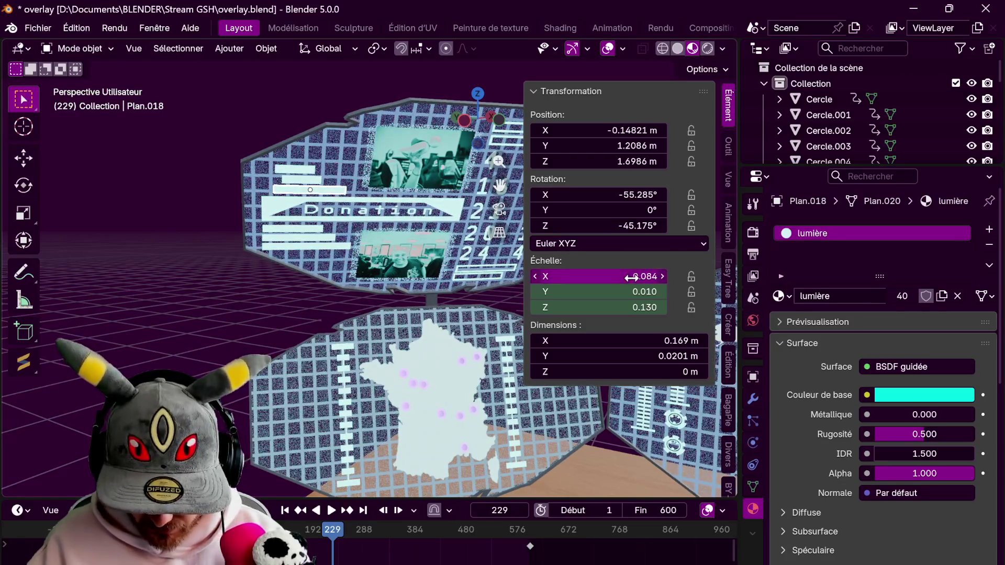
key("i")
Keyframe the width at frame 367, stop playback and select the Plan.023 bar
key("space")
key("space")
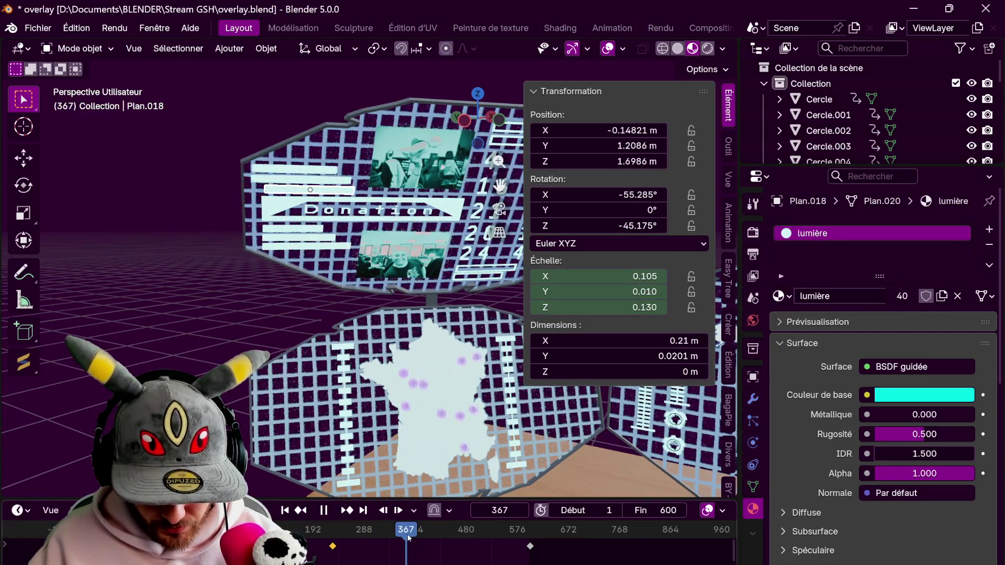
left_click_drag(628, 277, 597, 276)
key("i")
key("space")
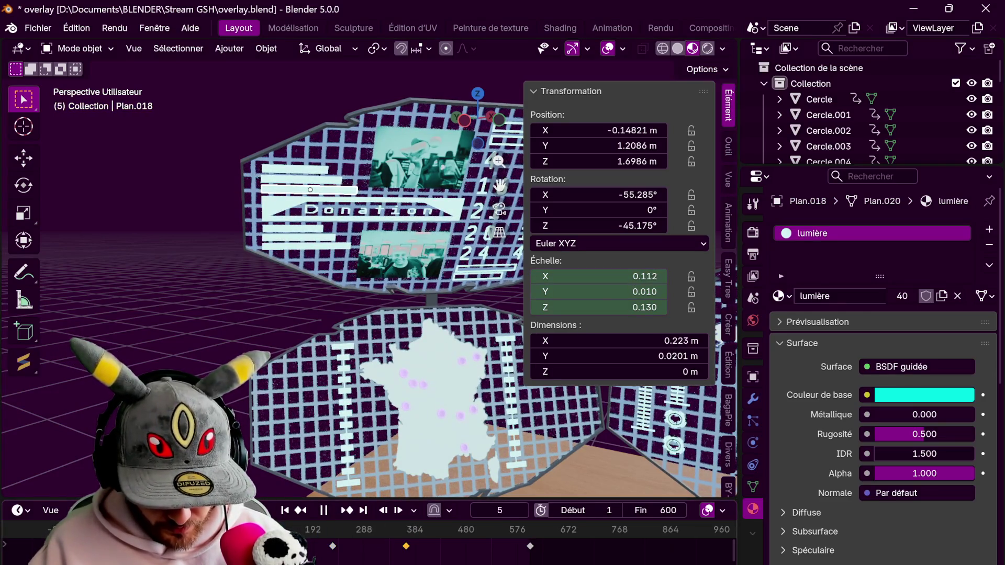
key("space")
left_click(291, 228)
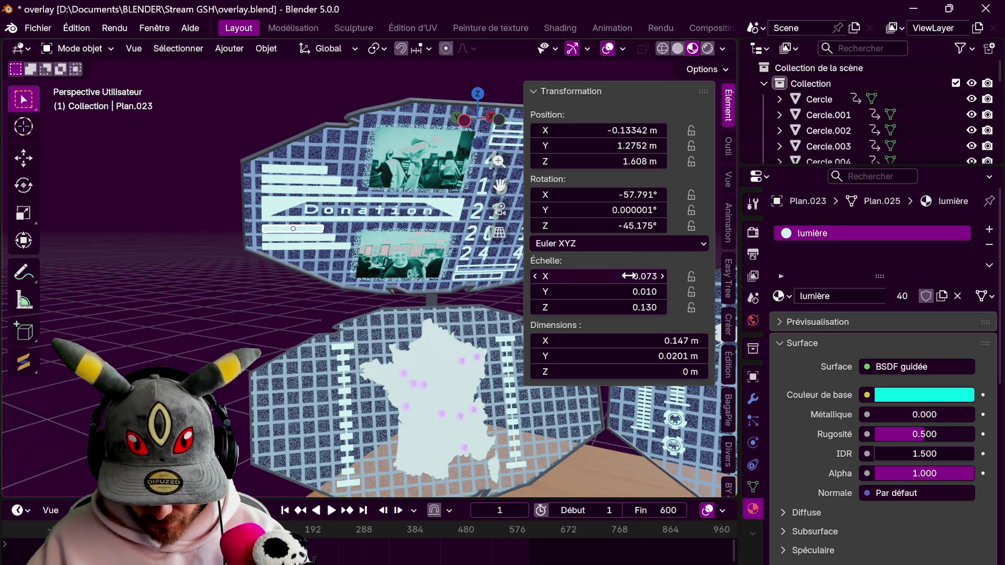
Keyframe Plan.023's scale at frames 1 and 600, then a changed X scale at frame 262
left_click_drag(644, 276, 643, 308)
key("space")
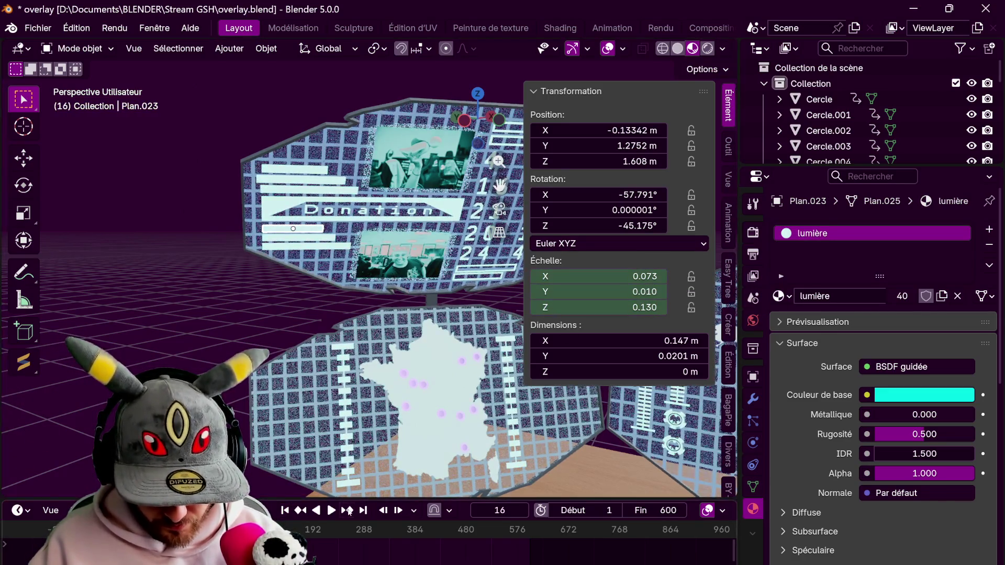
key("shift+ctrl+Right")
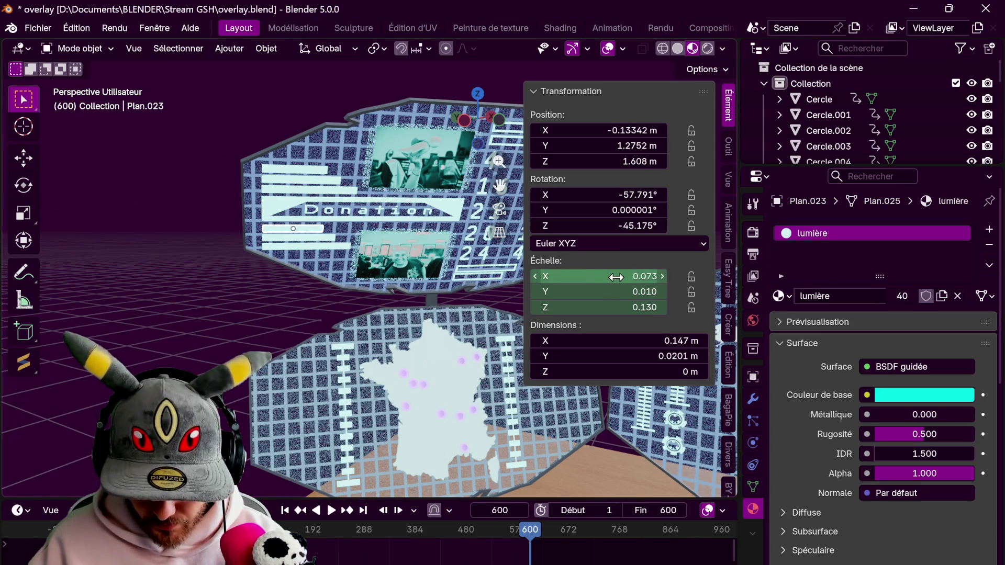
key("i")
key("space")
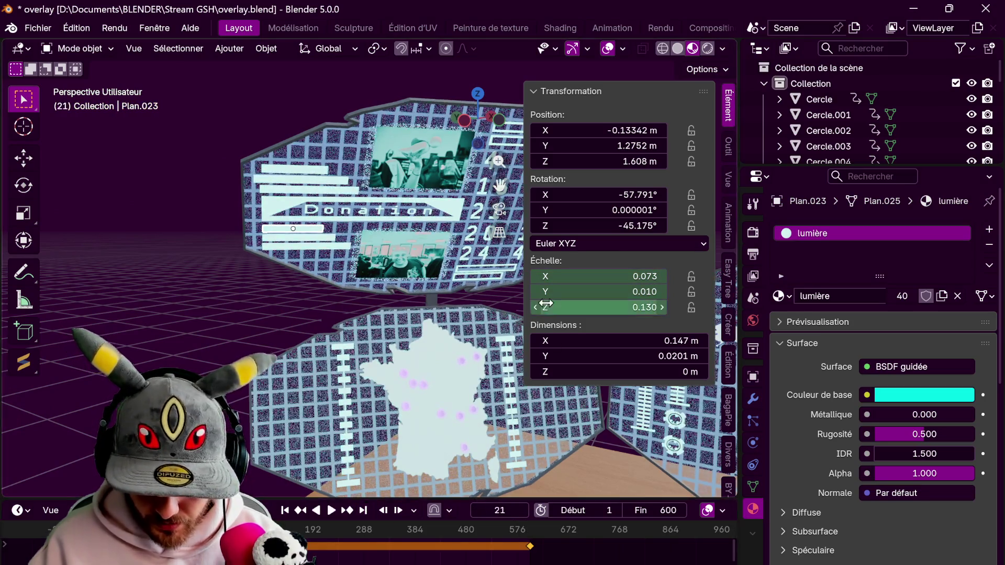
mouse_move(597, 276)
left_mouse_down()
mouse_move(549, 276)
mouse_move(620, 277)
mouse_move(582, 276)
mouse_move(596, 277)
left_mouse_up()
key("space")
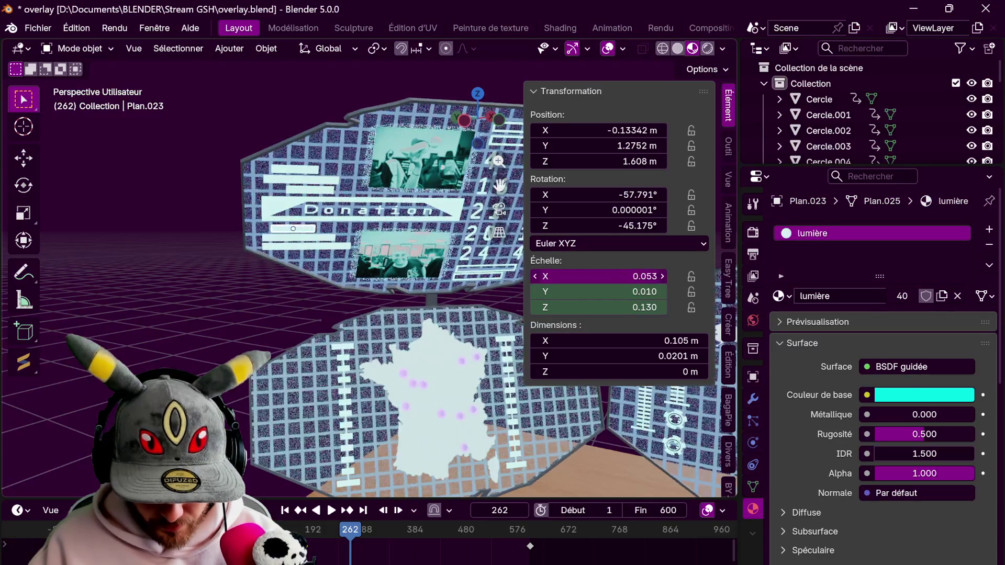
key("i")
Widen the bar at a later frame and keyframe its scale at frame 400
left_click(384, 529)
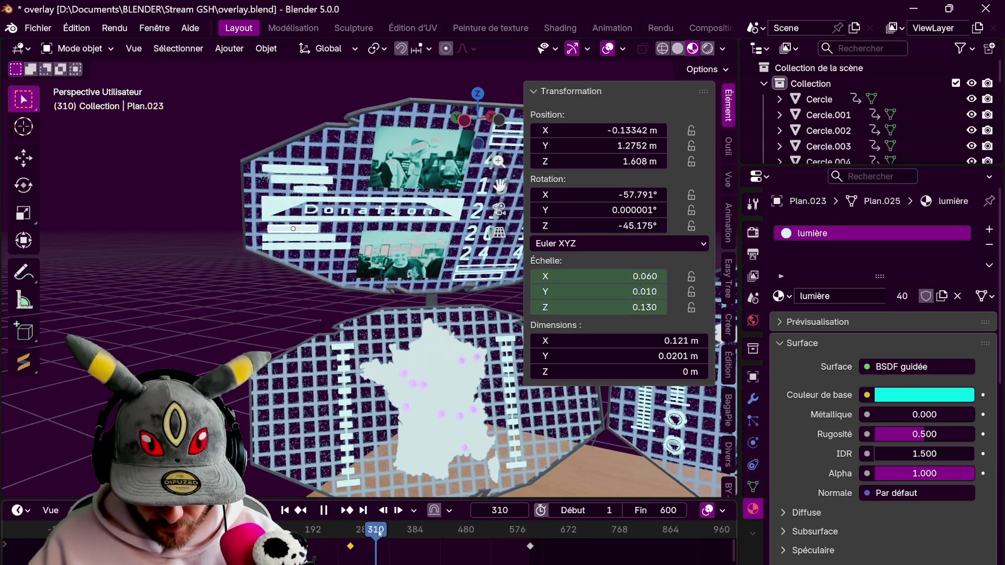
left_click_drag(581, 276, 612, 277)
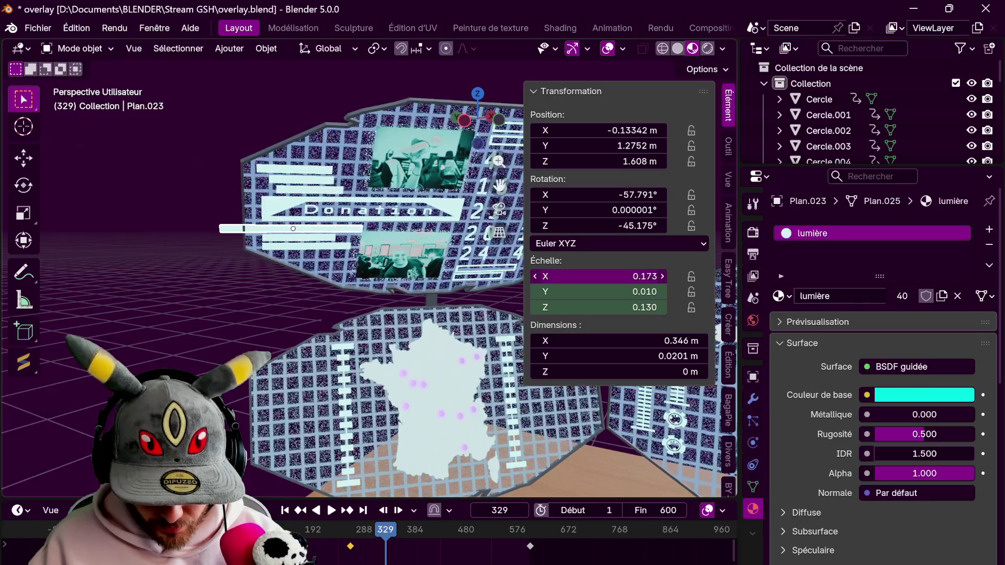
left_click_drag(619, 281, 620, 276)
left_click(423, 530)
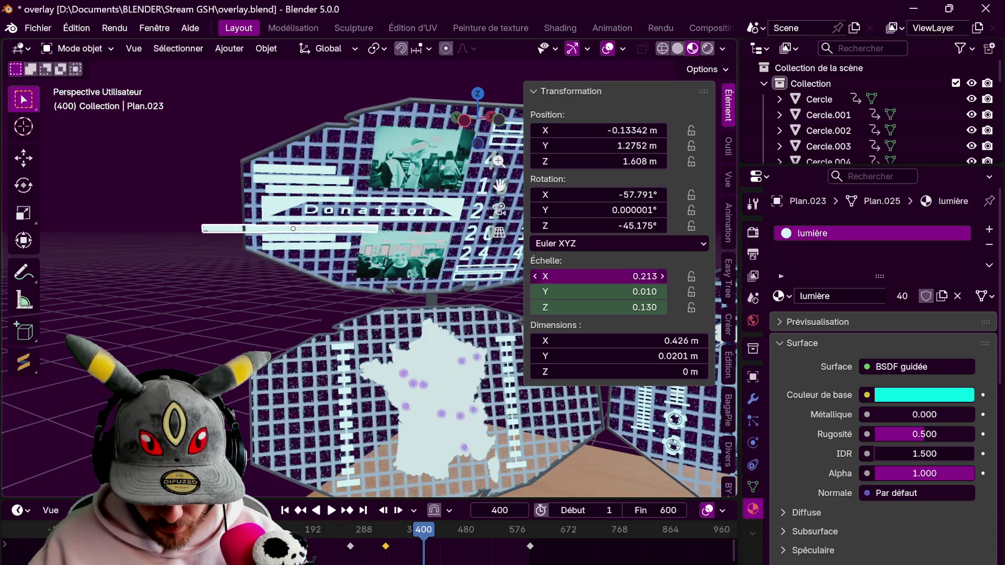
key("i")
key("space")
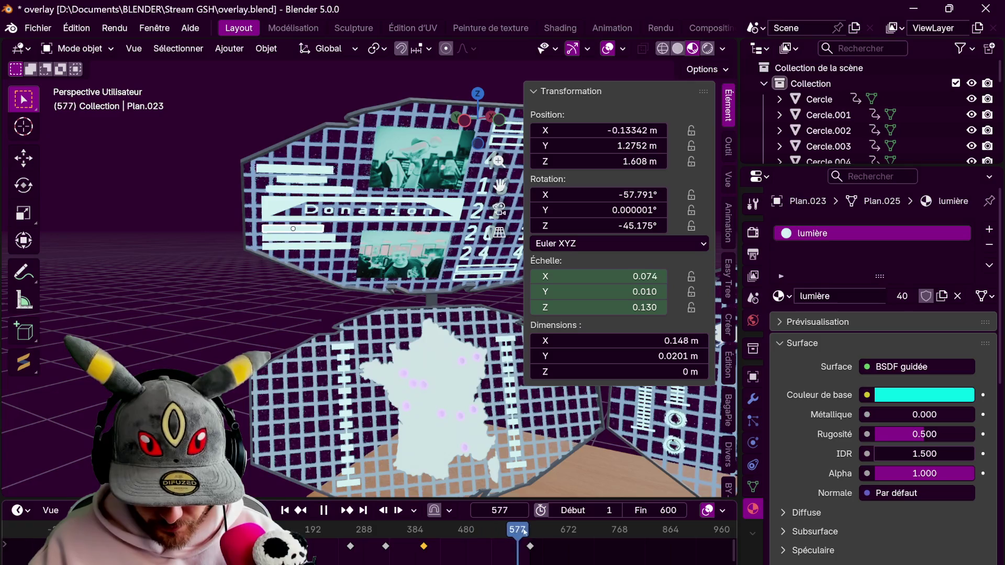
Adjust the X scale at frame 524, preview the pulse and select Plan.022
left_click_drag(510, 529, 489, 530)
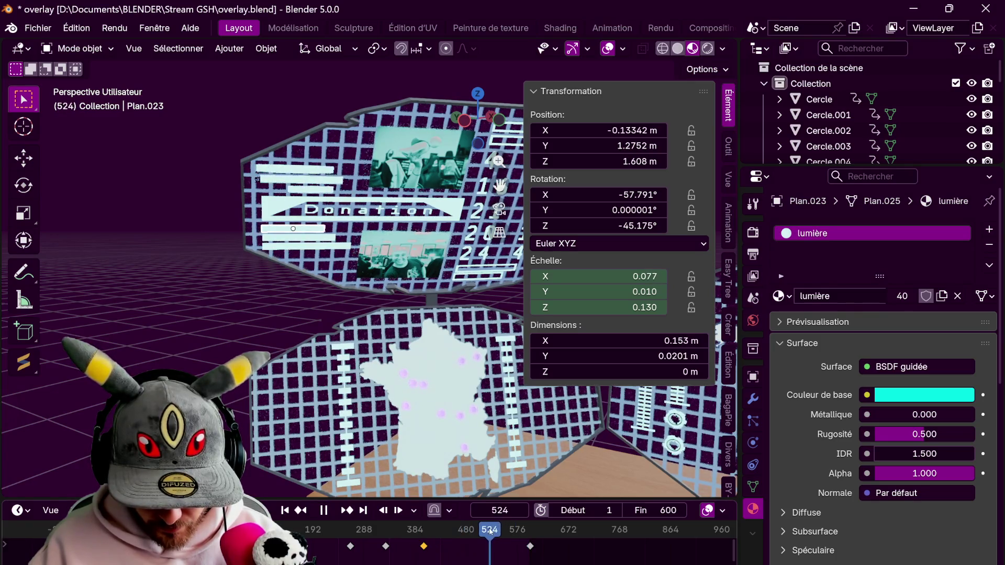
double_click(626, 276)
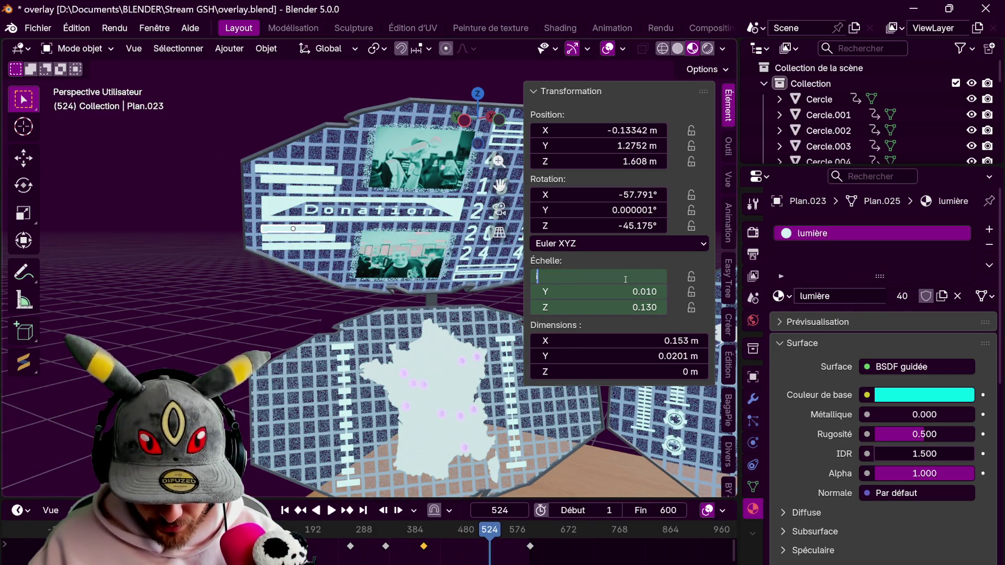
double_click(616, 277)
key("Return")
left_click_drag(621, 277, 627, 277)
key("space")
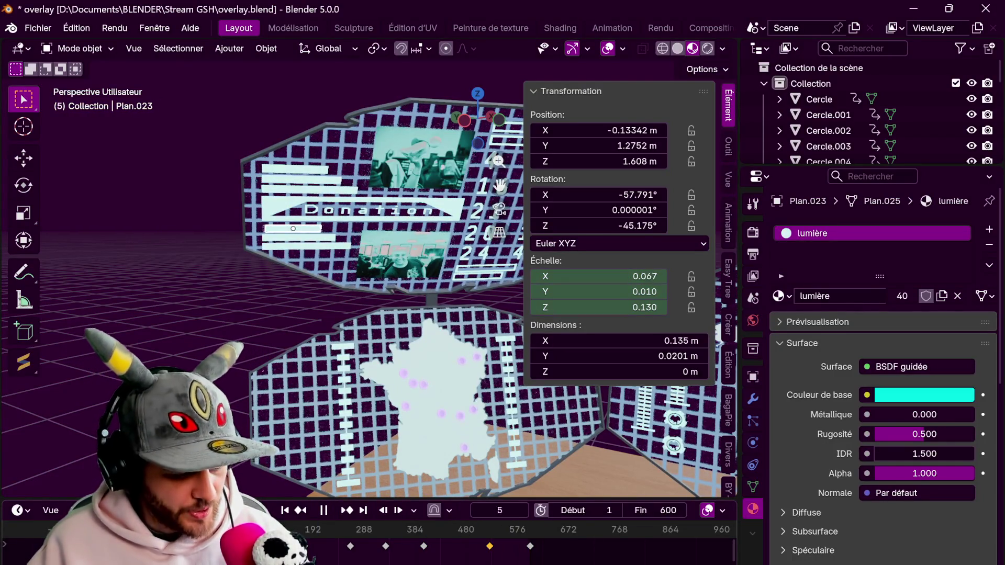
left_click_drag(628, 277, 620, 276)
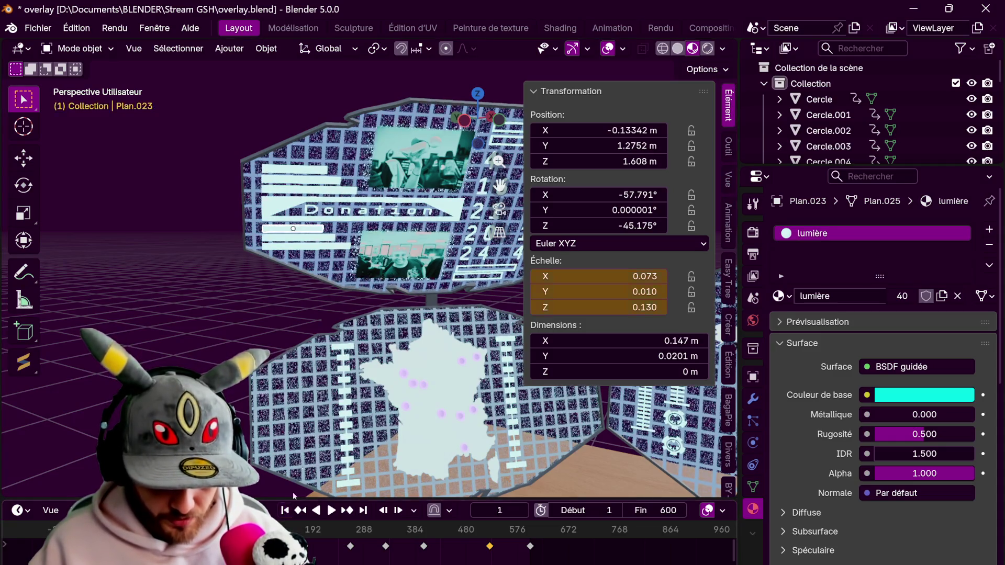
left_click(299, 237)
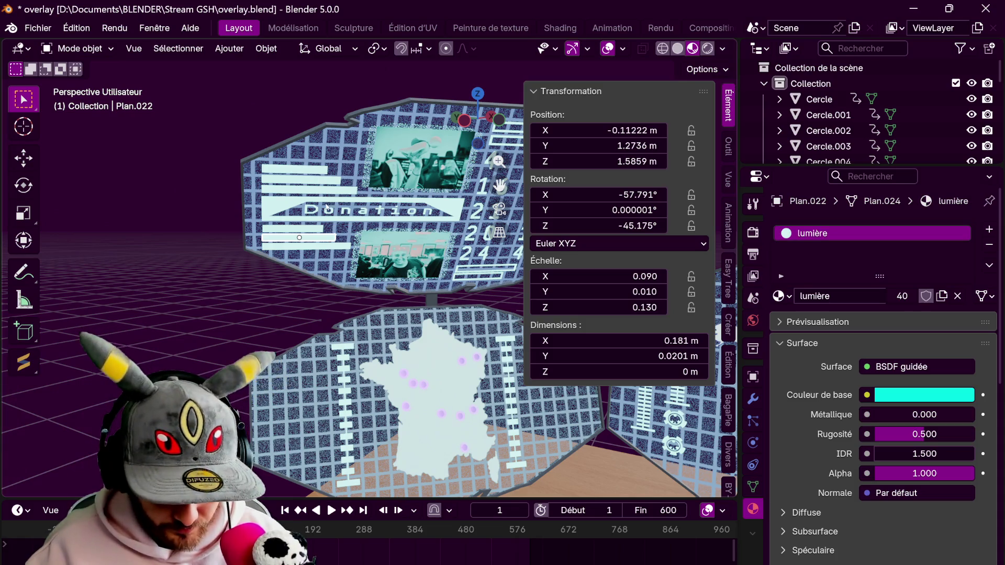
Keyframe Plan.022's scale, then shrink its width to almost nothing during playback
key("i")
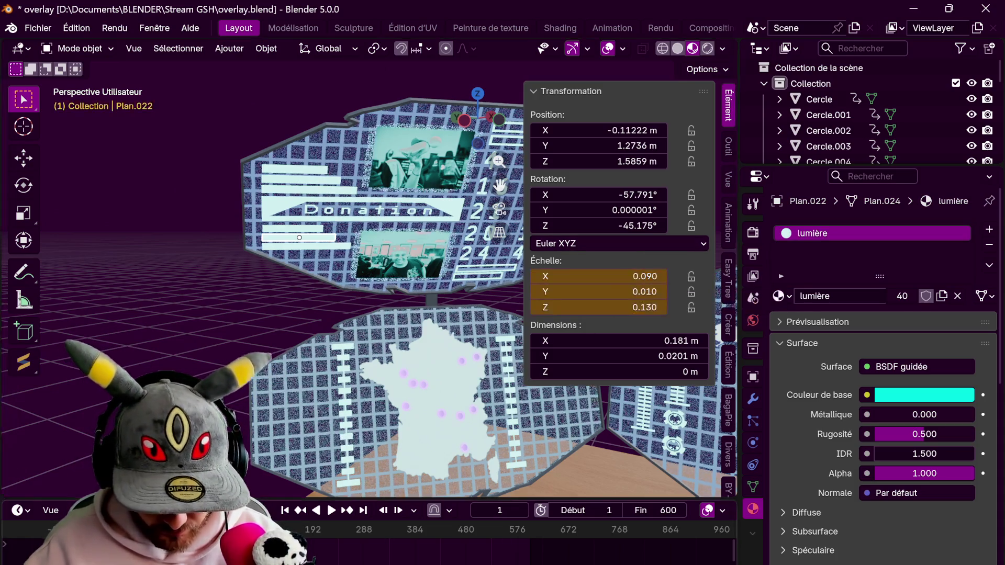
key("space")
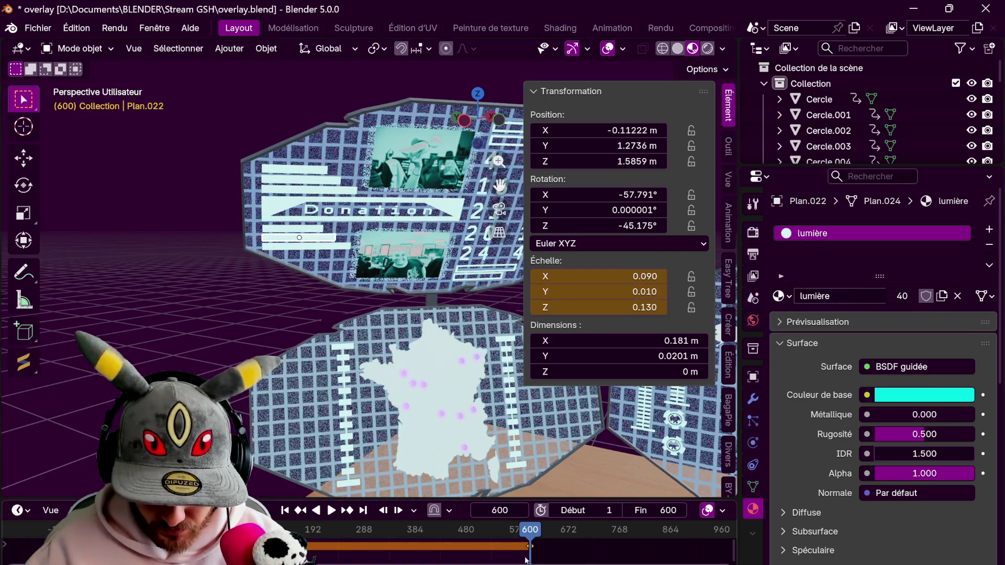
key("space")
mouse_move(620, 276)
left_mouse_down()
mouse_move(581, 275)
mouse_move(637, 276)
left_mouse_up()
key("space")
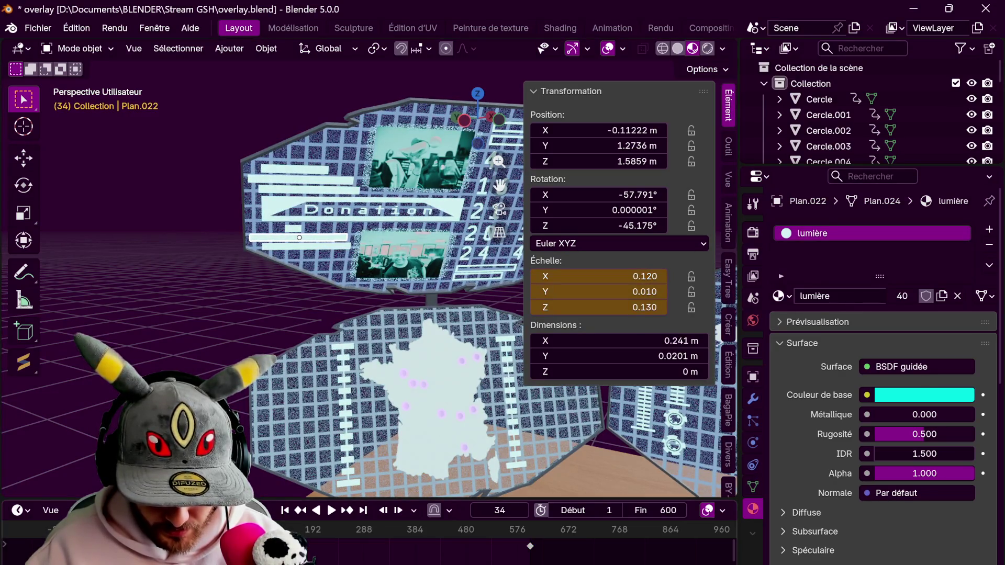
Set a slightly wider X scale and keyframe it at frame 341
double_click(606, 276)
type("0.019")
key("Return")
left_click_drag(596, 276, 632, 276)
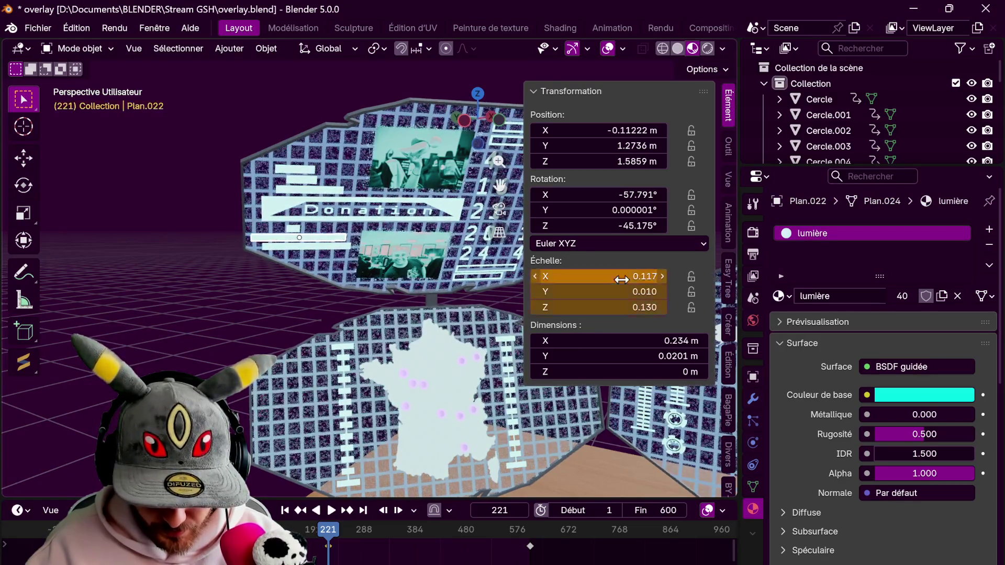
key("i")
key("space")
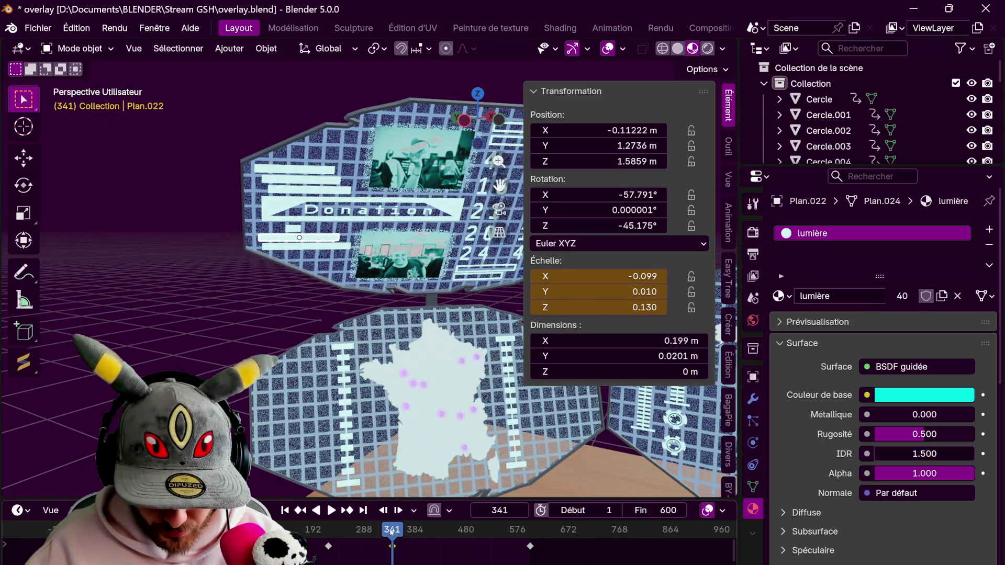
Keyframe a wider bar at frame 440, shrink it near zero and select Plan.021
left_click_drag(392, 541, 445, 542)
left_click_drag(621, 276, 628, 277)
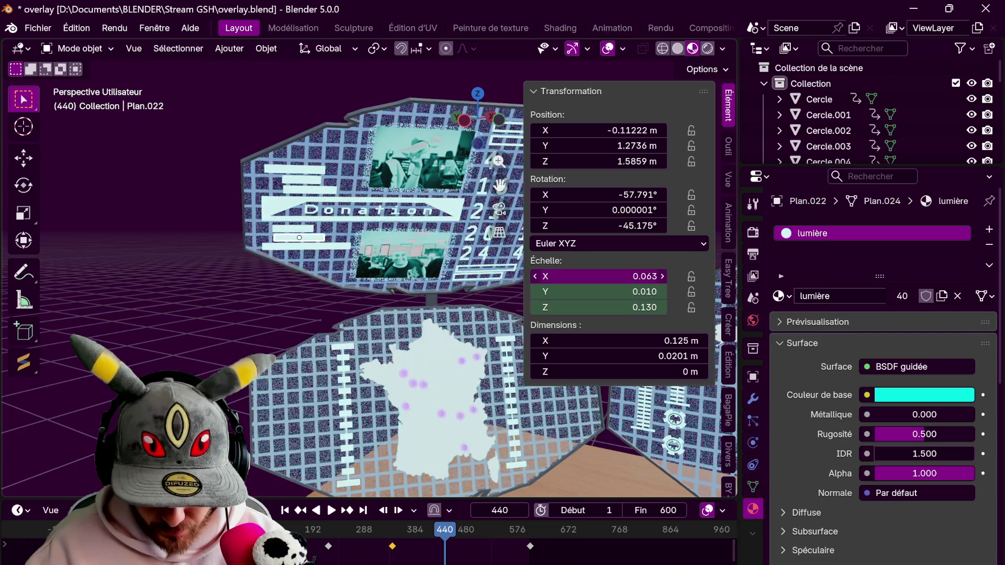
key("i")
key("space")
key("space")
left_click_drag(645, 277, 633, 276)
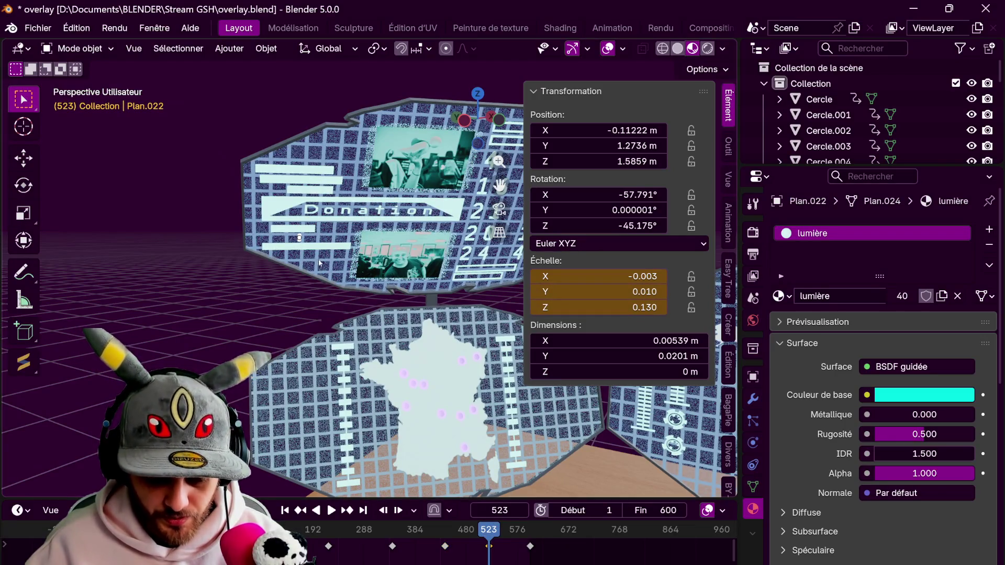
left_click(306, 246)
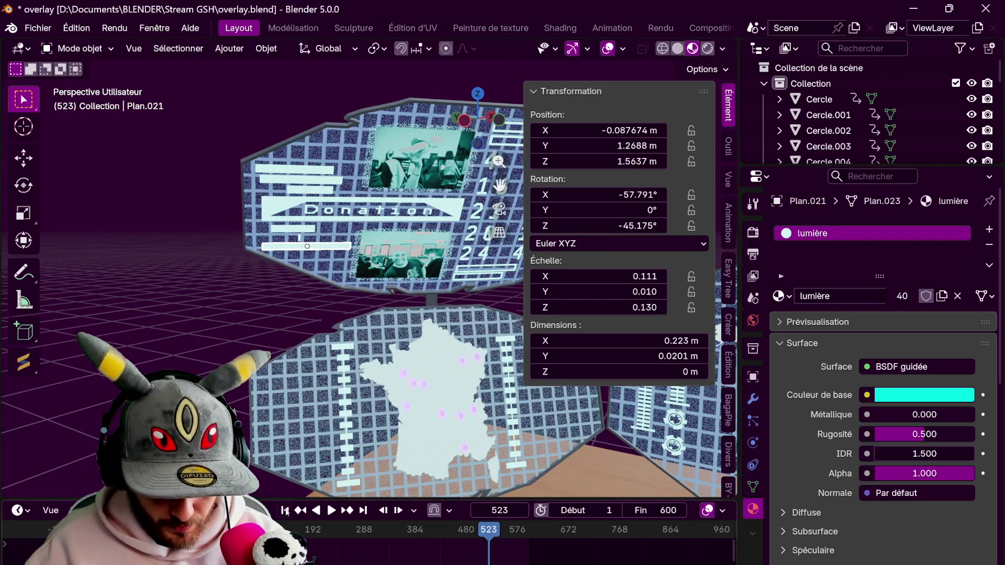
Rewind to frame 1 and set Plan.021's X scale to a near-zero value, then slightly wider
key("shift+Left")
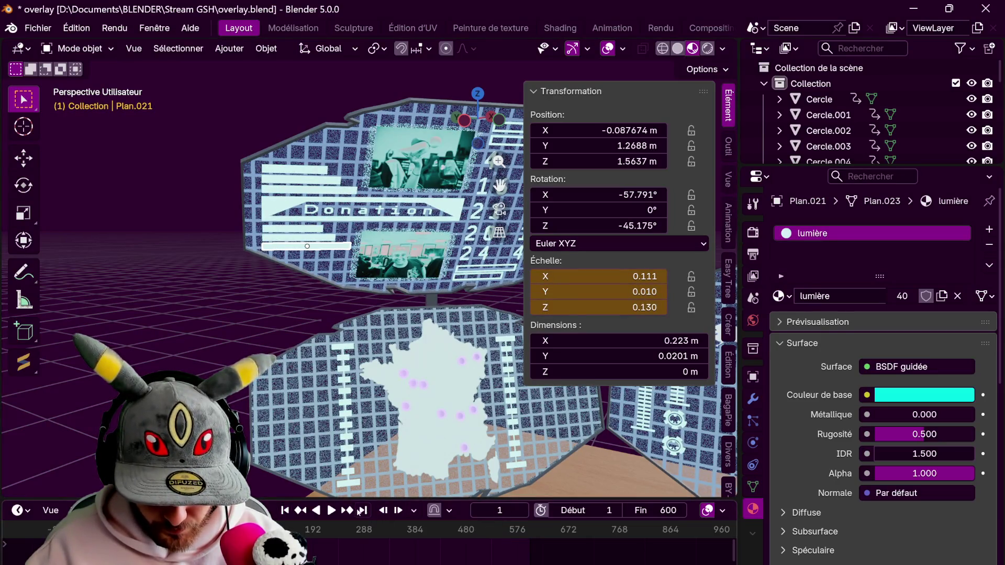
key("space")
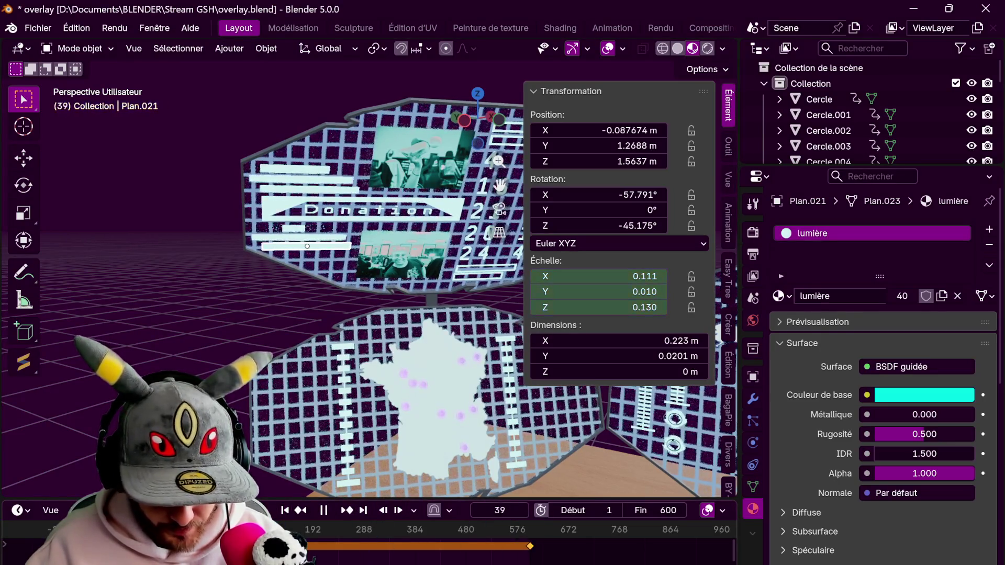
key("Escape")
double_click(600, 276)
type("0.131")
key("Return")
double_click(599, 276)
type("0.001")
key("Return")
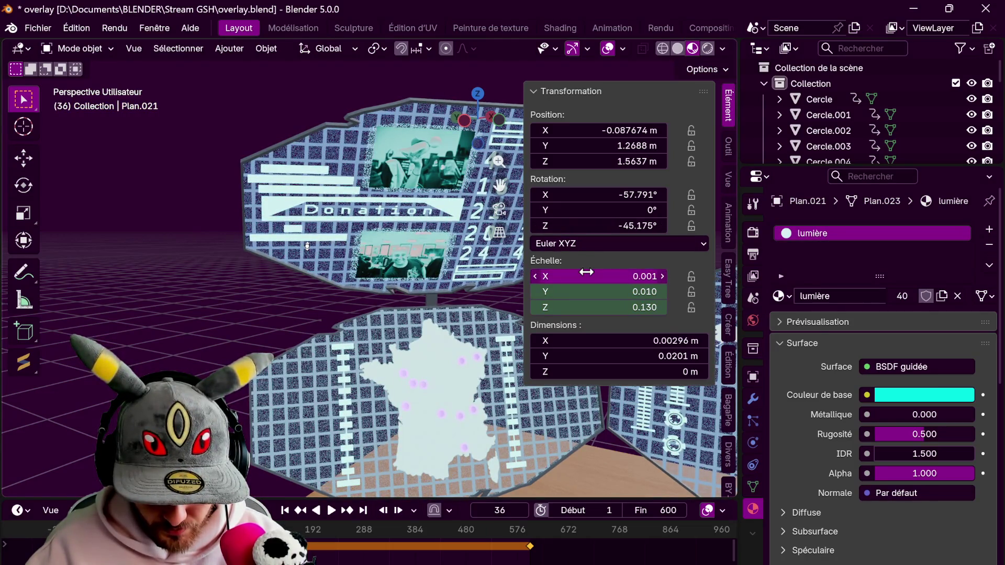
left_click_drag(586, 275, 628, 276)
Enter further X-scale values and squeeze the bar's width down while previewing
key("space")
double_click(628, 276)
type("0.120")
key("Return")
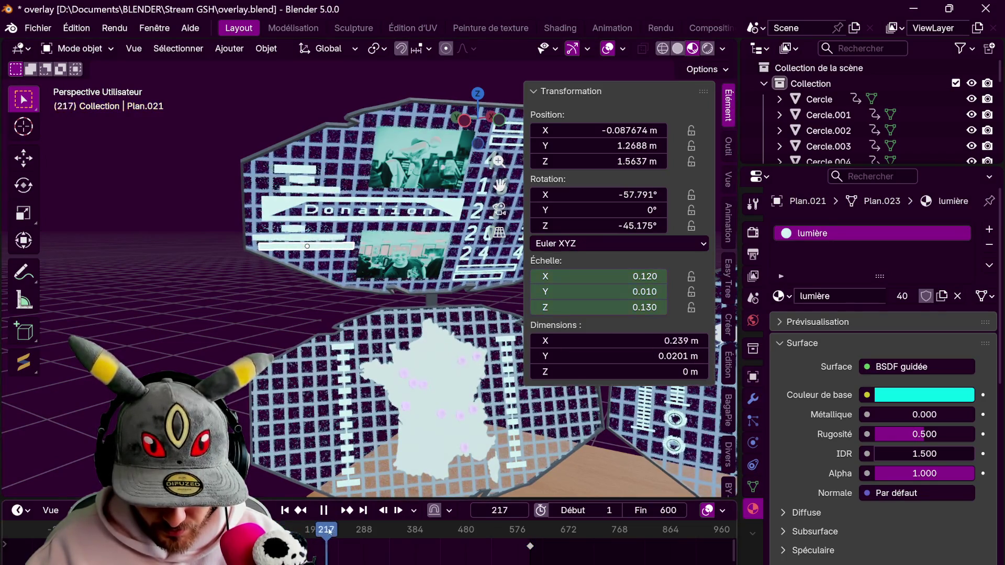
mouse_move(628, 275)
left_mouse_down()
mouse_move(580, 275)
mouse_move(629, 275)
left_mouse_up()
key("space")
key("space")
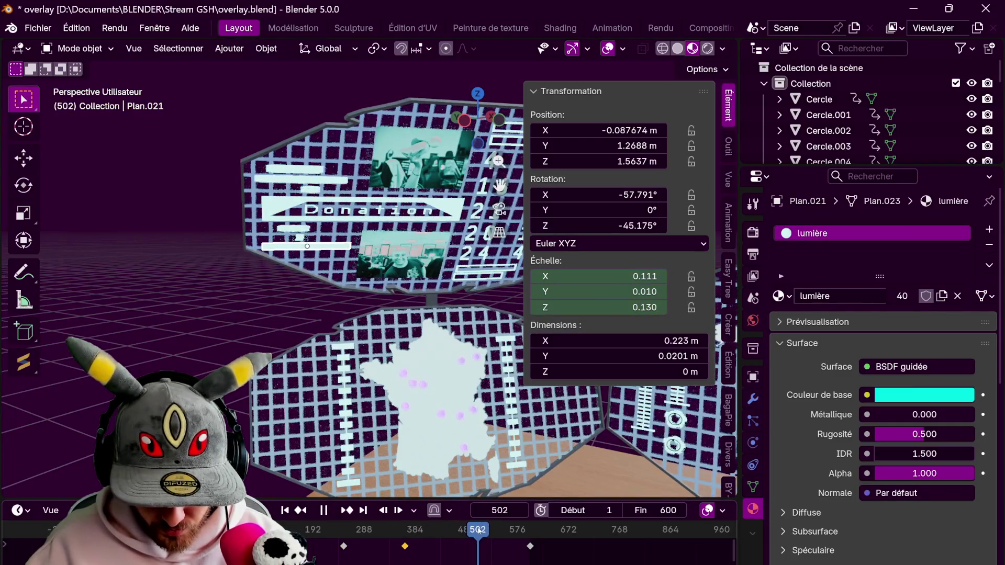
left_click_drag(628, 276, 614, 277)
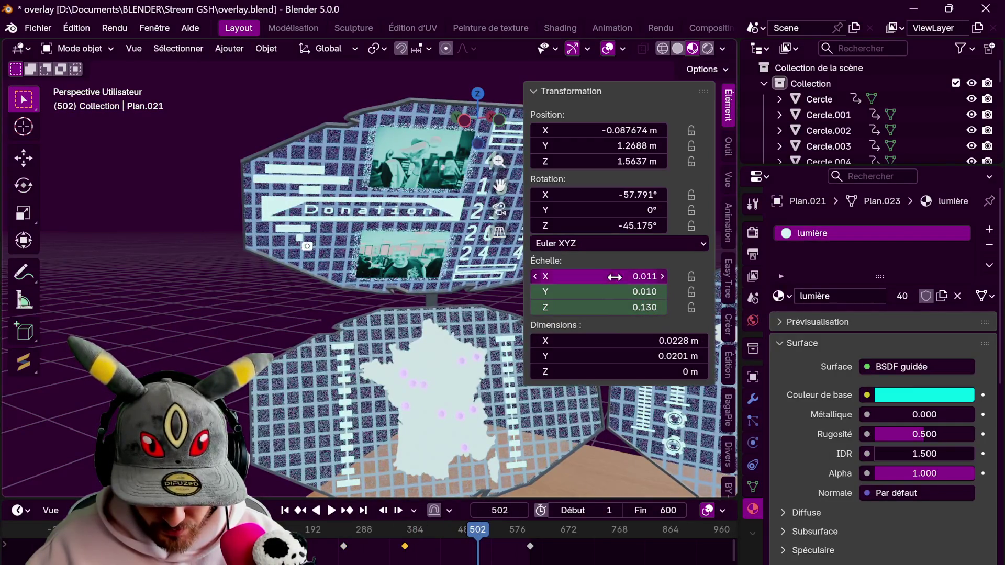
Jump back to frame 1 and play the width pulse from the start
left_click(285, 511)
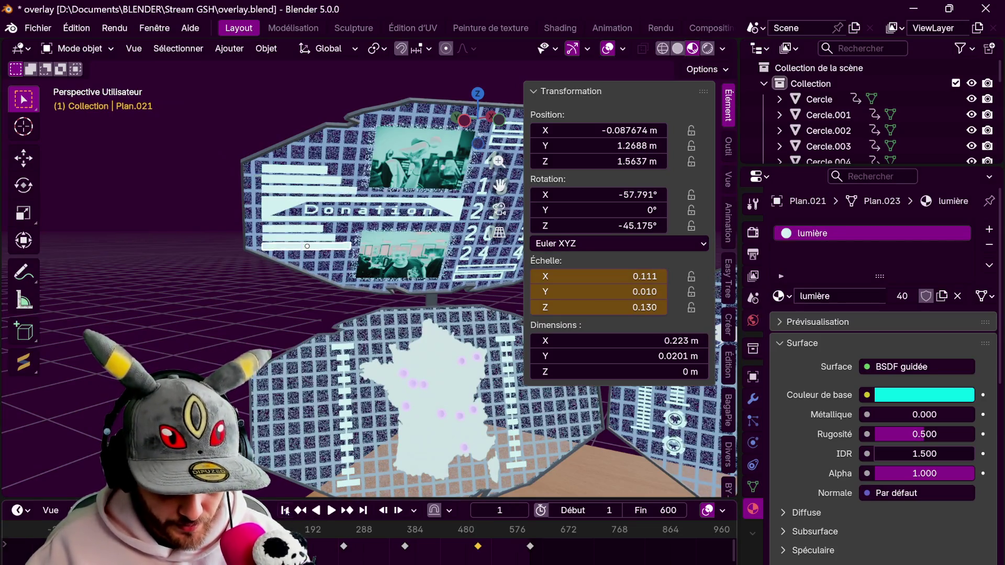
scroll(242, 322, "down", 3)
scroll(240, 322, "down", 2)
key("space")
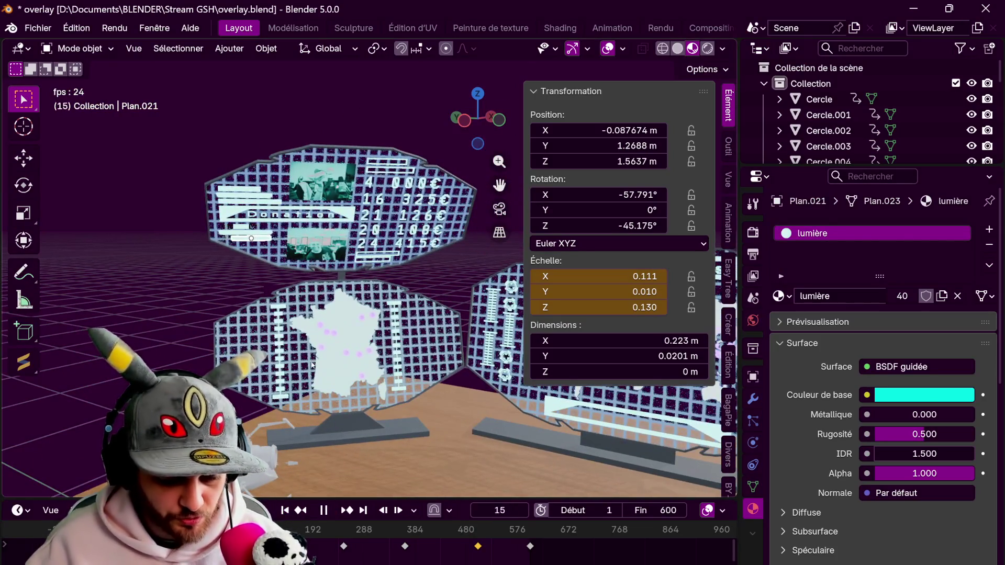
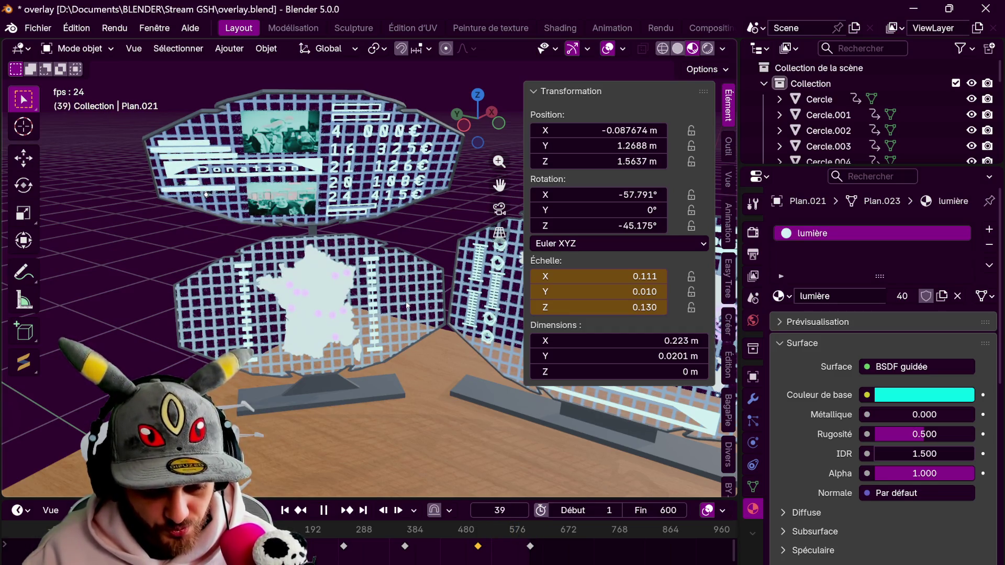
Stop the playback, jump back to frame 1 and select the Cercle.005 object
key("Tab")
key("Tab")
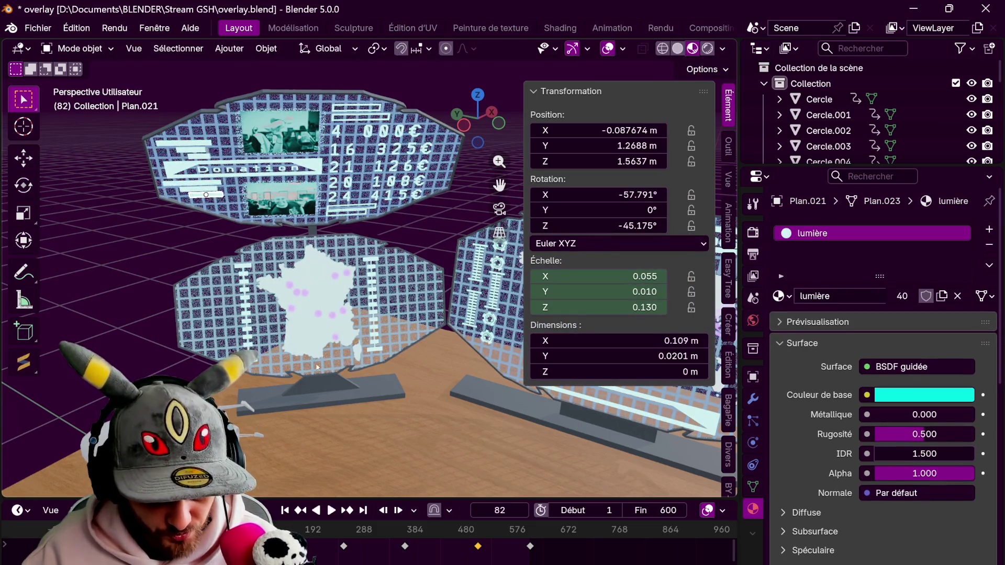
middle_click_drag(133, 263, 236, 259)
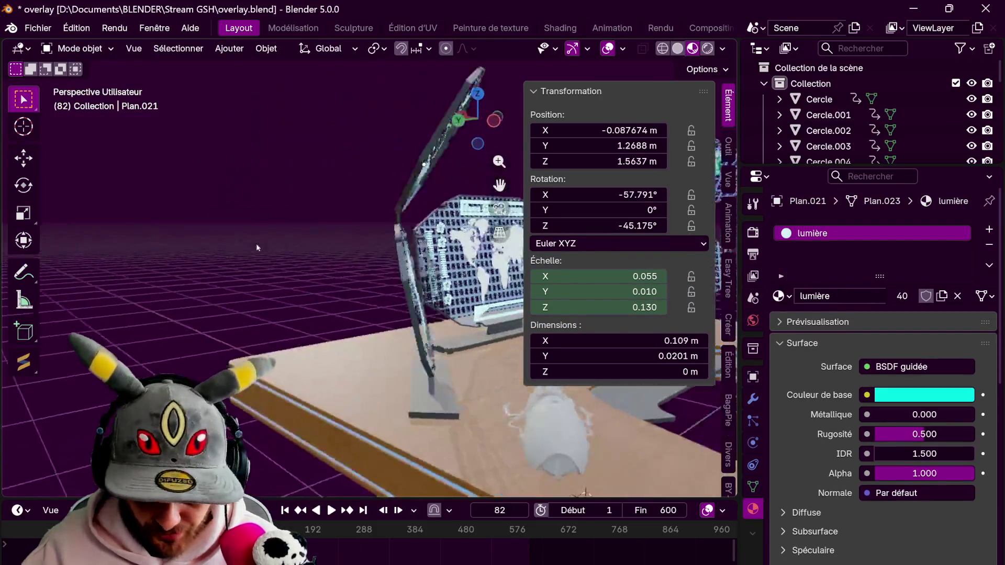
key("shift+Left")
middle_click_drag(301, 365, 236, 314)
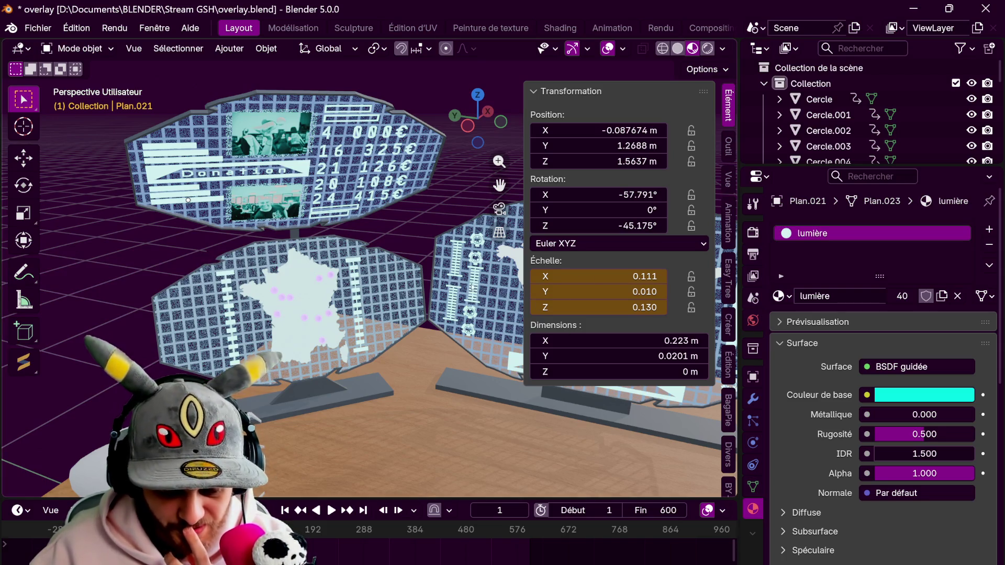
left_click(486, 245)
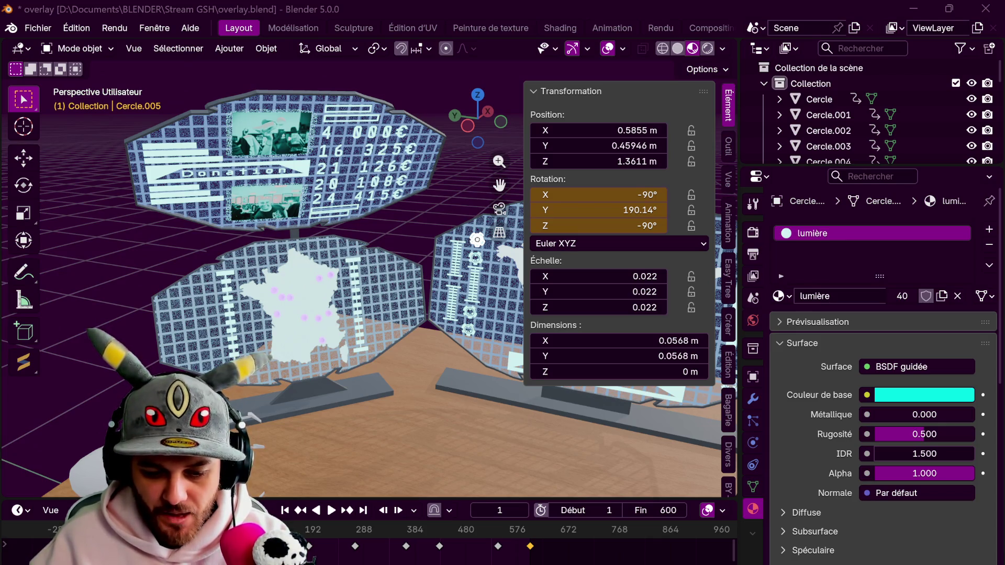
From top view, add a plane, move it along X beside the desk, then delete it
left_click(477, 95)
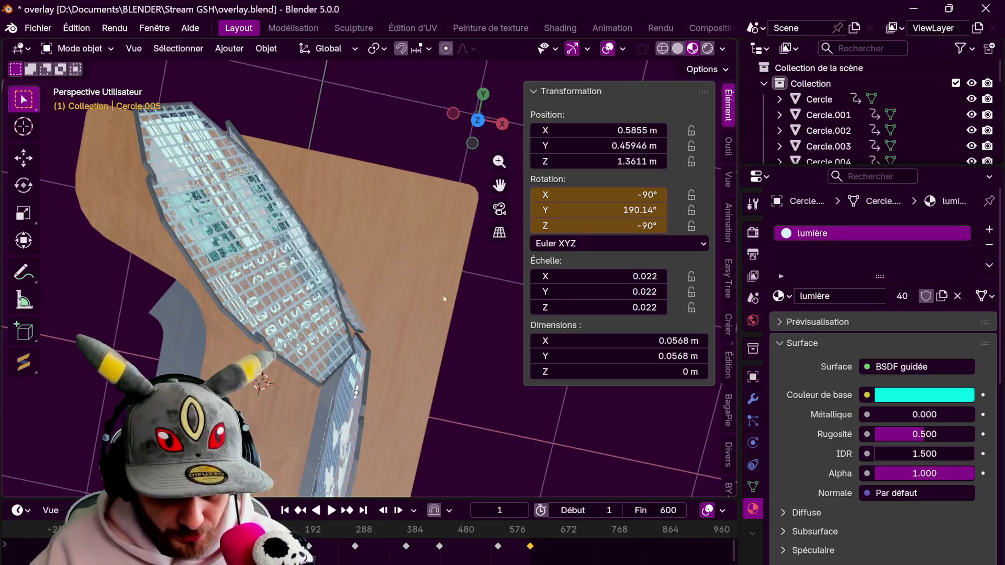
left_click(478, 120)
scroll(259, 157, "down", 3)
left_click(229, 48)
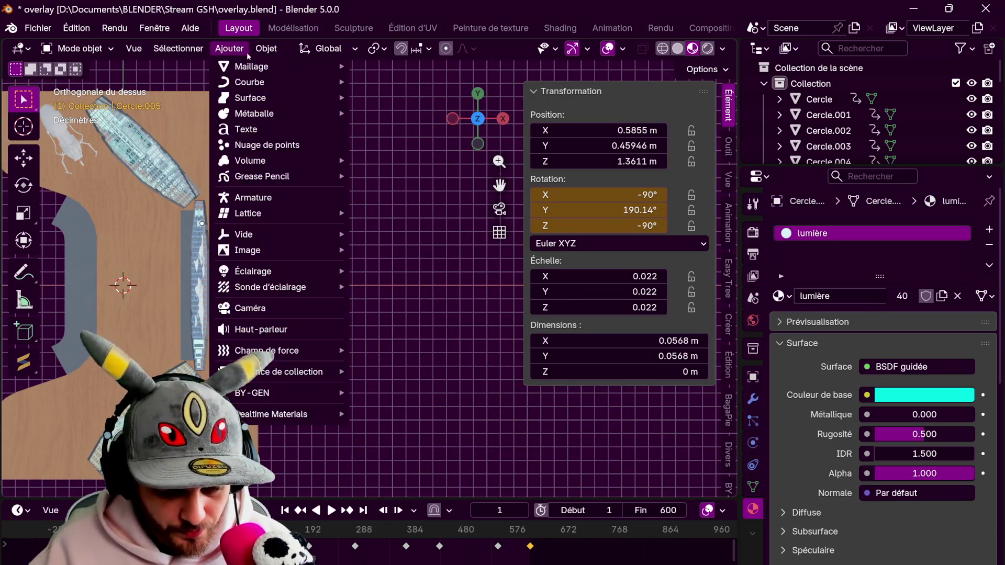
mouse_move(251, 67)
left_click(393, 71)
scroll(314, 236, "down", 3)
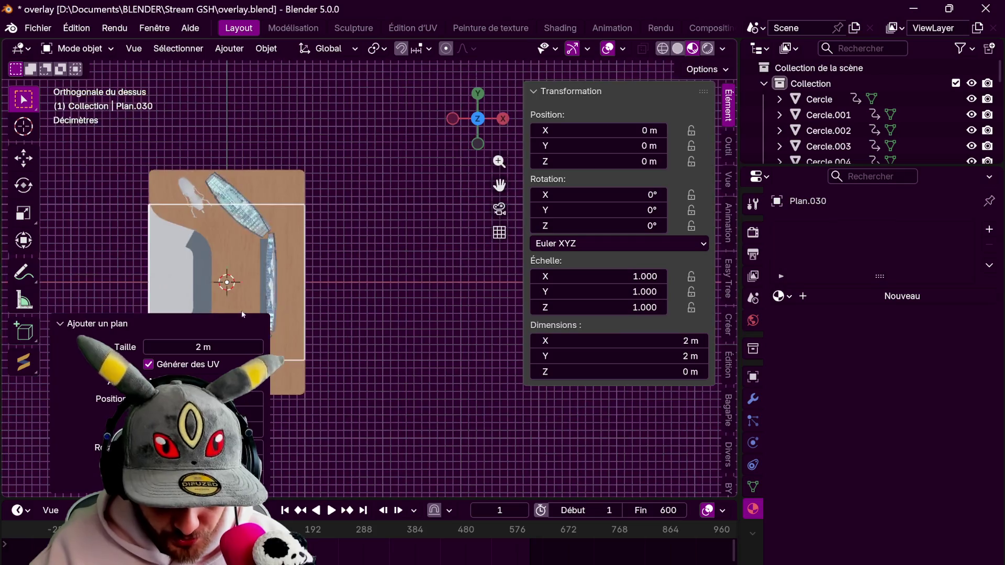
key("g")
key("x")
left_click(412, 317)
key("Delete")
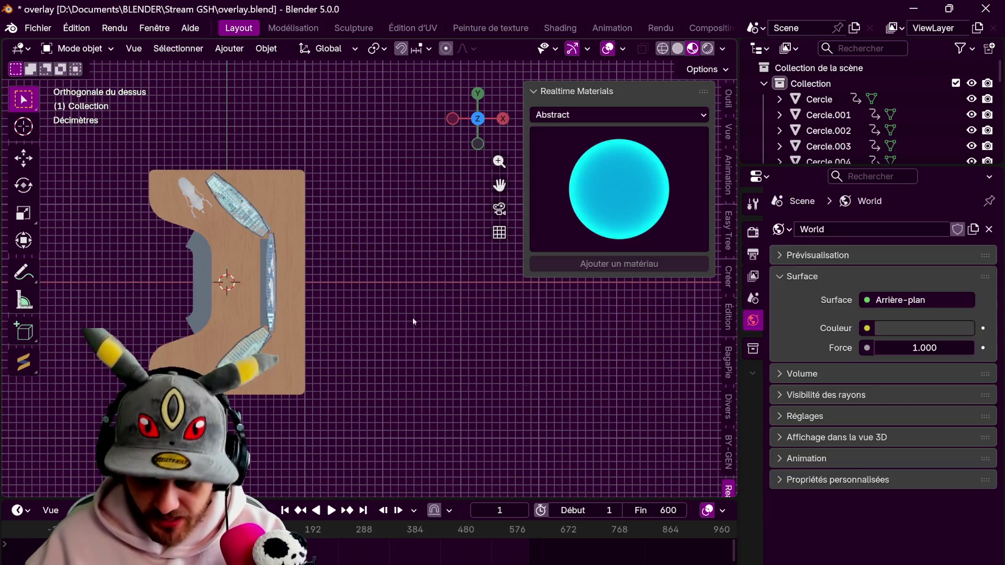
Add a new cube and move it along X to the right of the desk
left_click(229, 48)
mouse_move(251, 66)
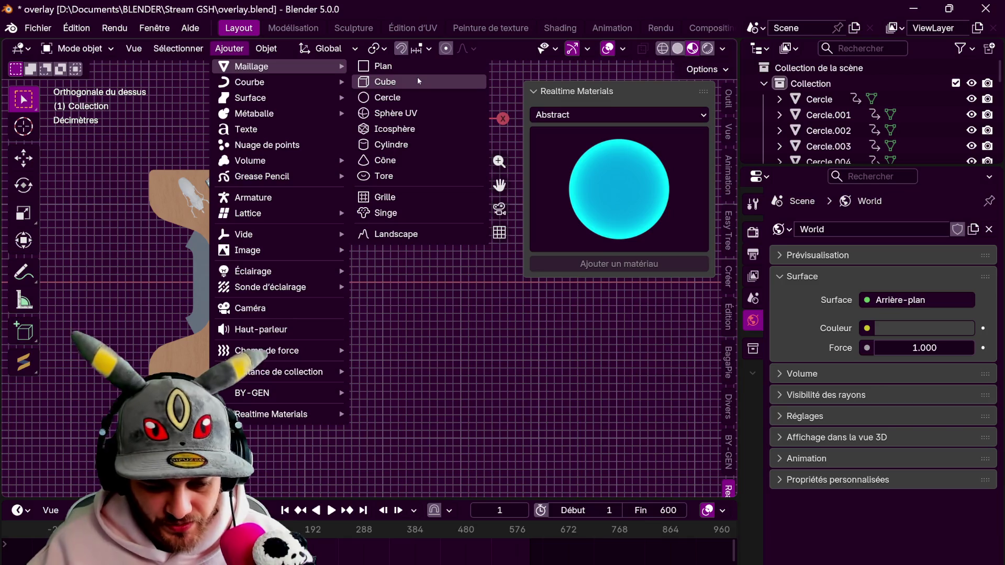
left_click(417, 80)
key("g")
key("x")
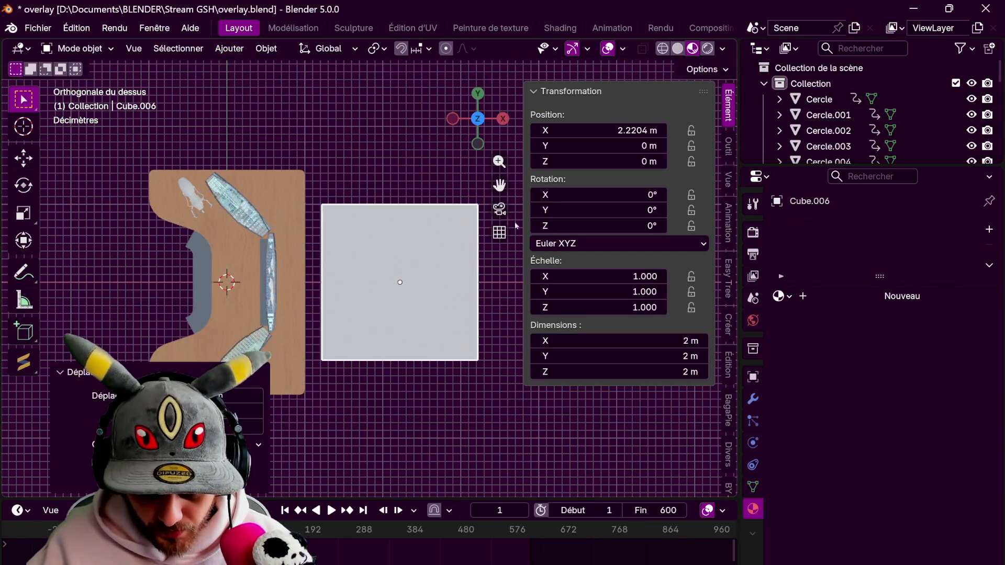
left_click(401, 283)
In edit mode, stretch the cube along Y into a tall rectangle
key("Tab")
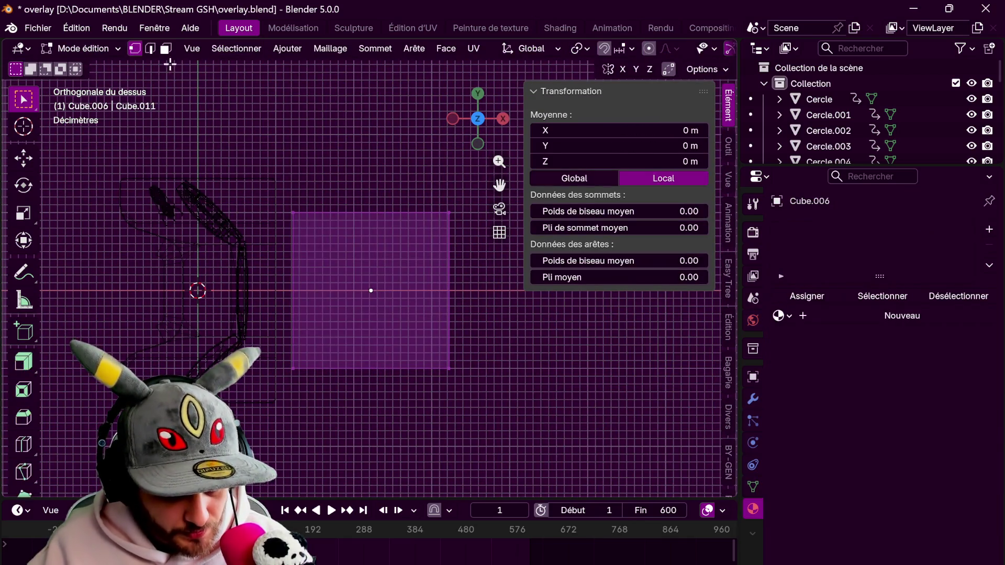
left_click(166, 48)
key("s")
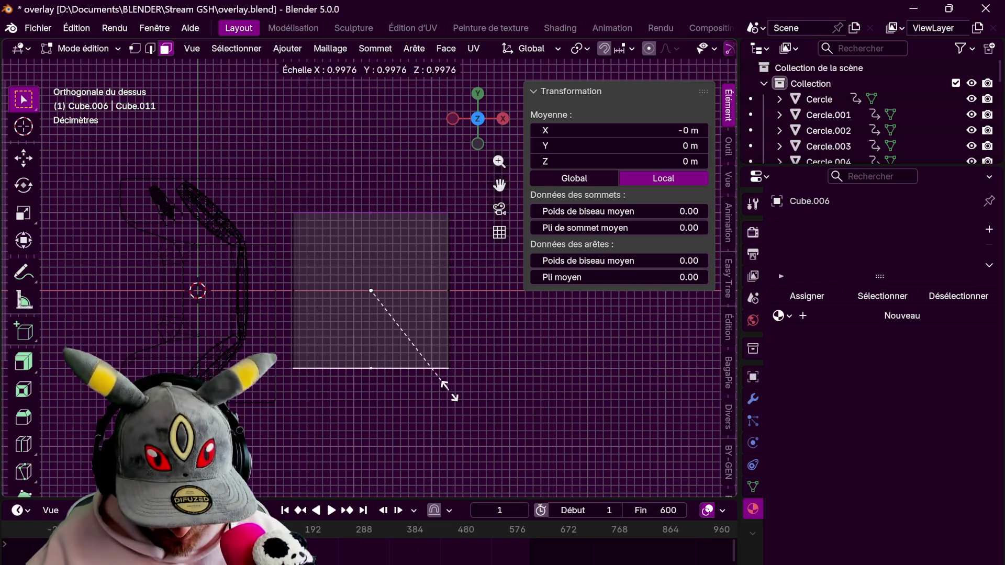
key("y")
left_click(503, 416)
Inset the top face and bridge faces to hollow the rectangle into a frame
left_click_drag(379, 312, 385, 314)
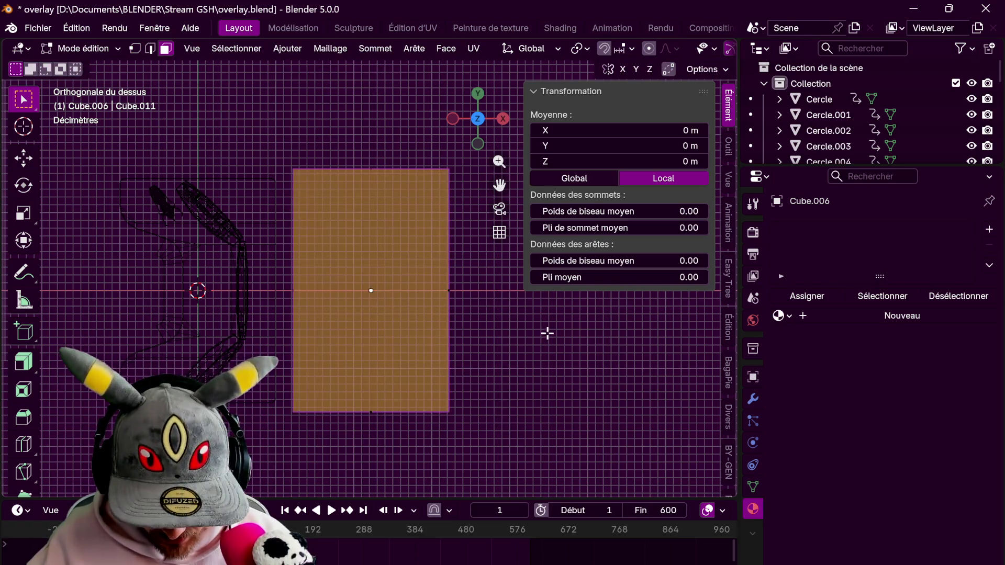
key("i")
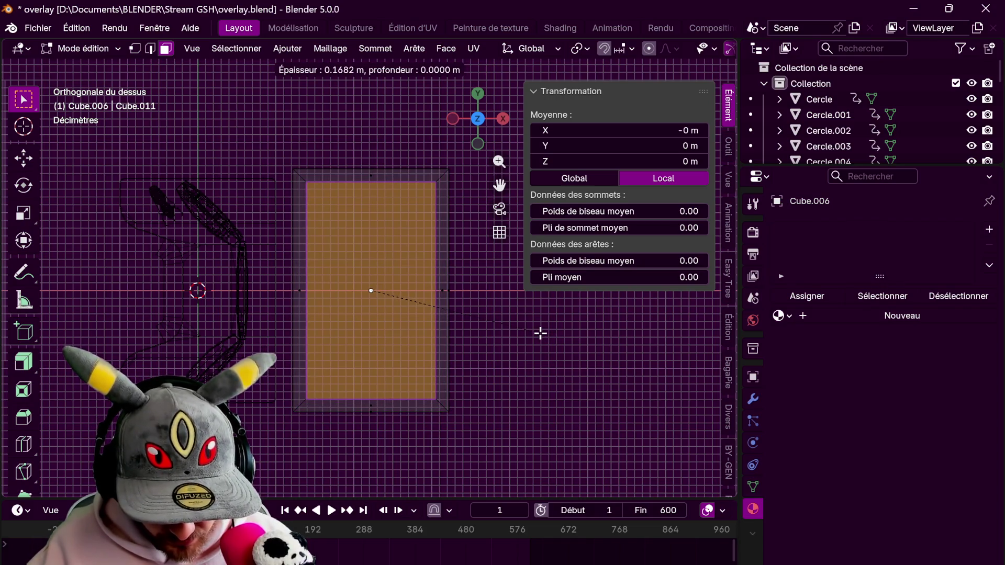
left_click(540, 334)
key("ctrl+f")
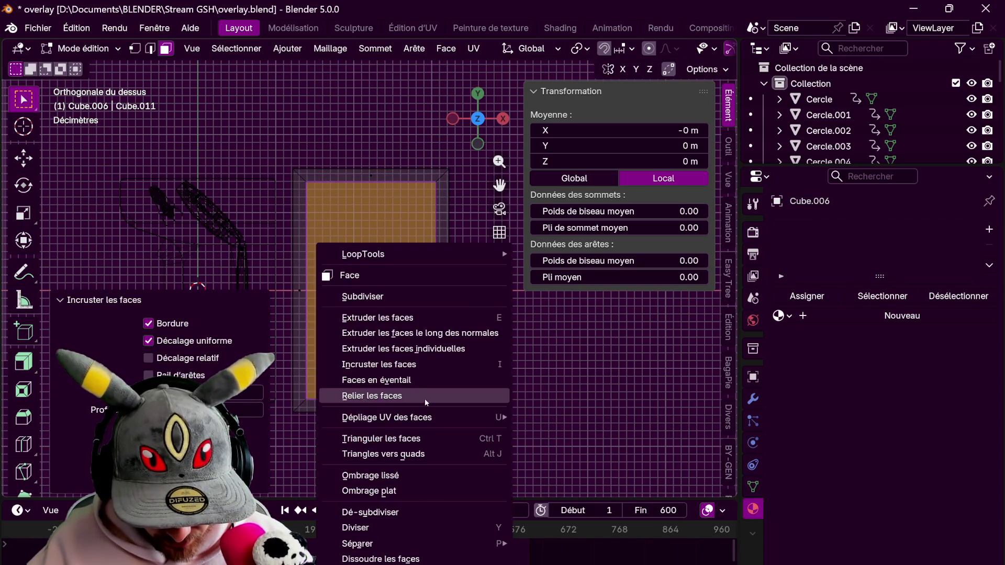
left_click(425, 401)
Add loop cuts on the frame's sides, trying and undoing a Y scaling of the cuts
key("ctrl+r")
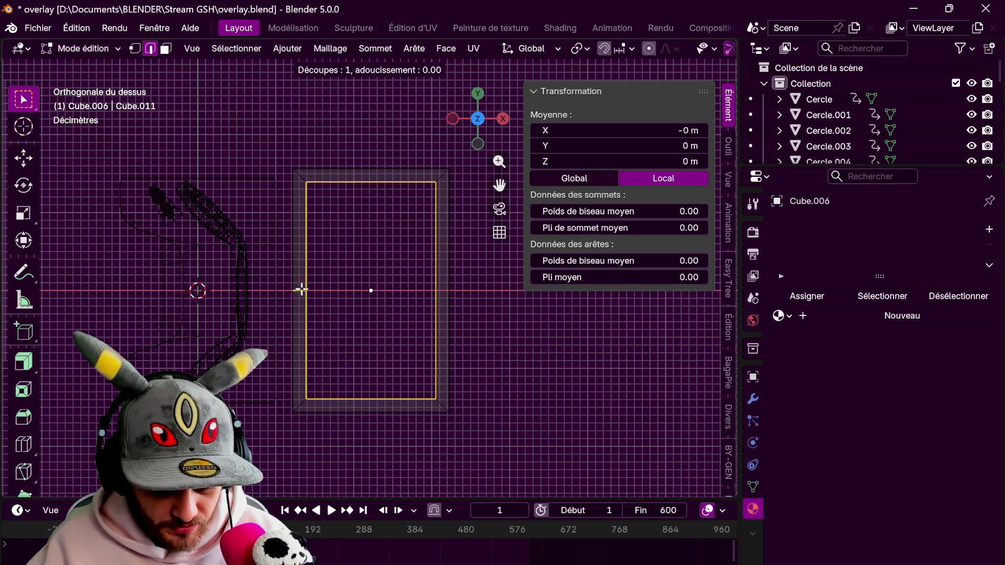
left_click(301, 291)
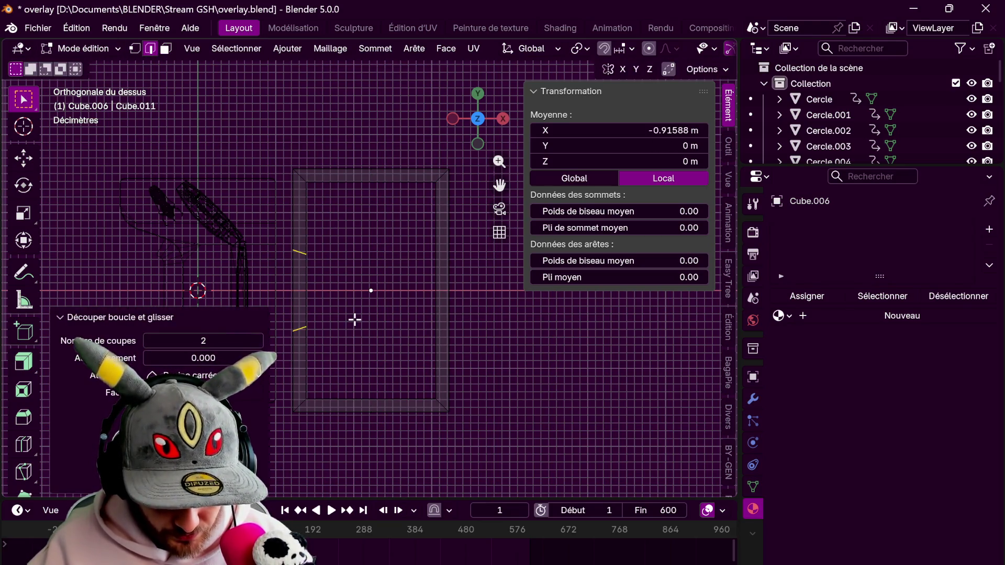
key("s")
key("y")
left_click(392, 337)
key("g")
key("g")
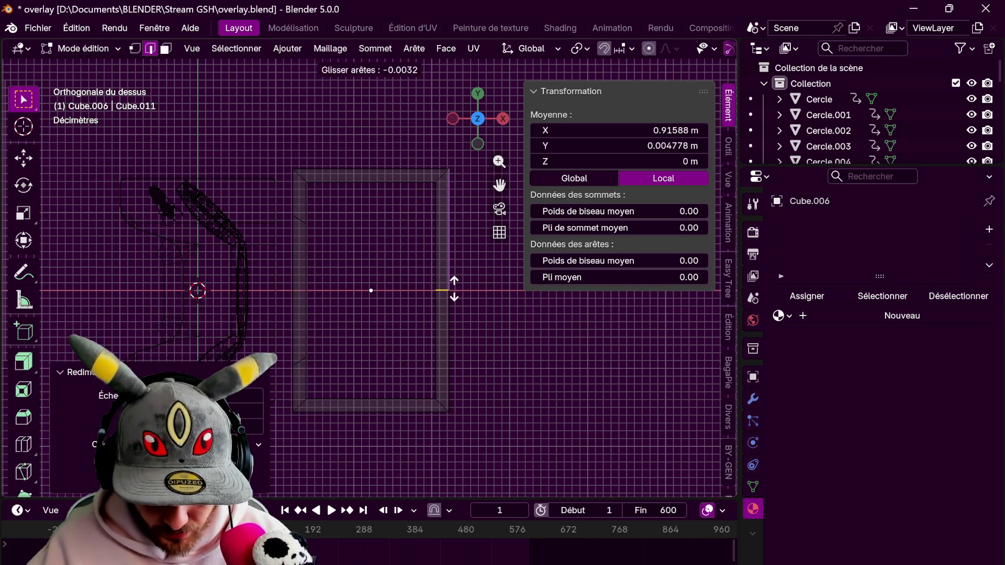
key("Escape")
key("ctrl+z")
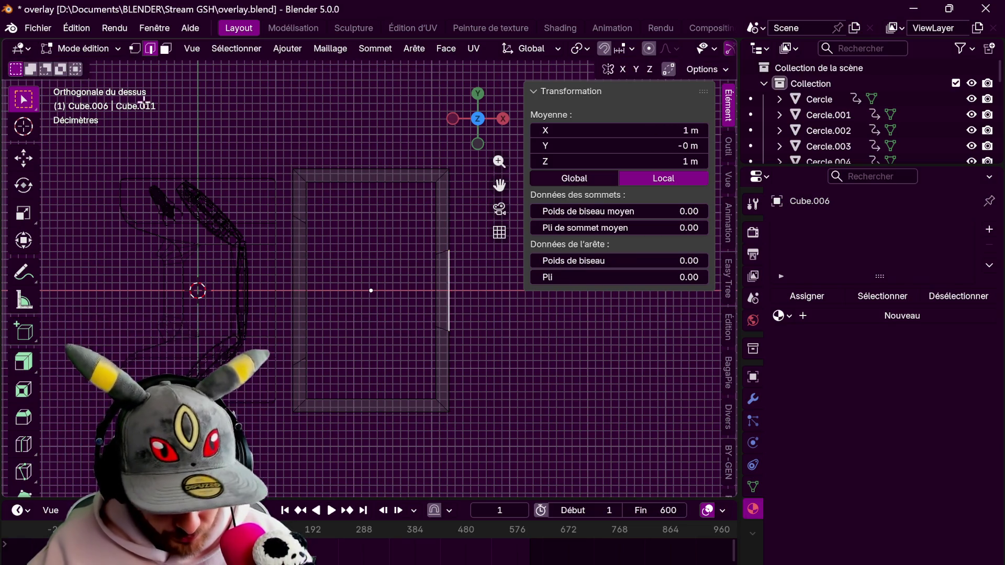
Extrude the sections between the left and right cuts inward to form notches
key("3")
left_click(306, 298)
key("e")
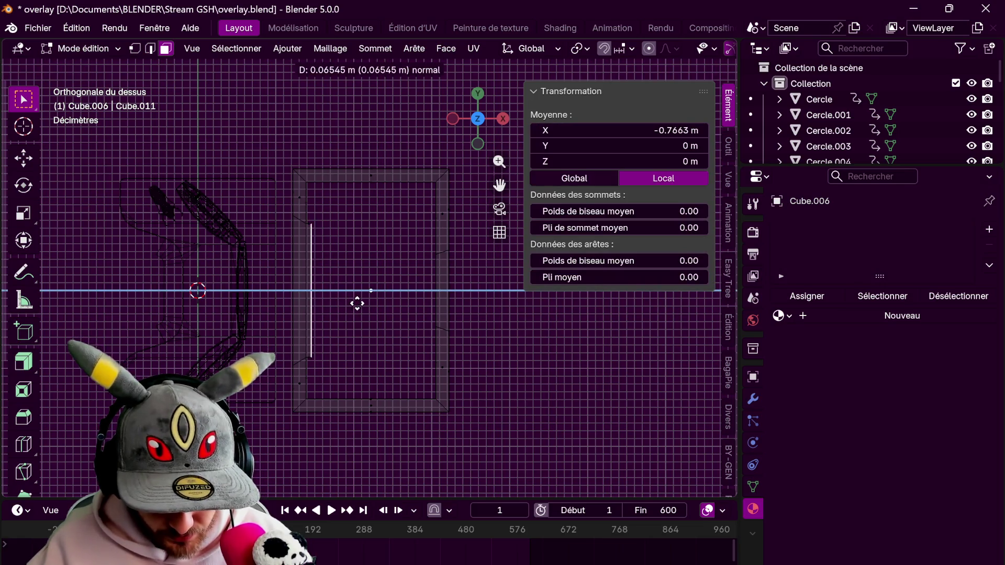
left_click(366, 305)
key("e")
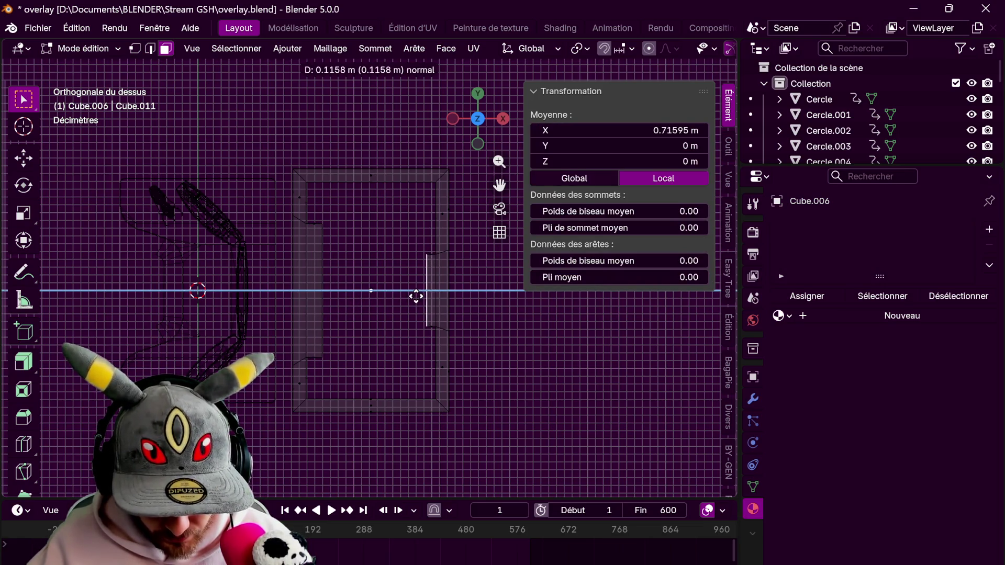
left_click(427, 291)
key("ctrl+r")
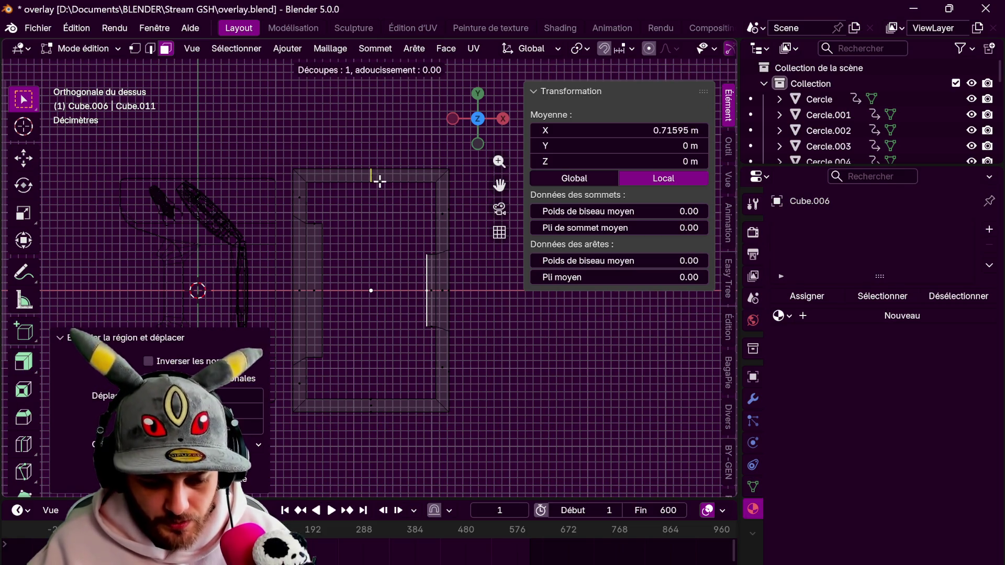
Add centred loop cuts across the top bar, right side and bottom bar of the frame
left_click(390, 183)
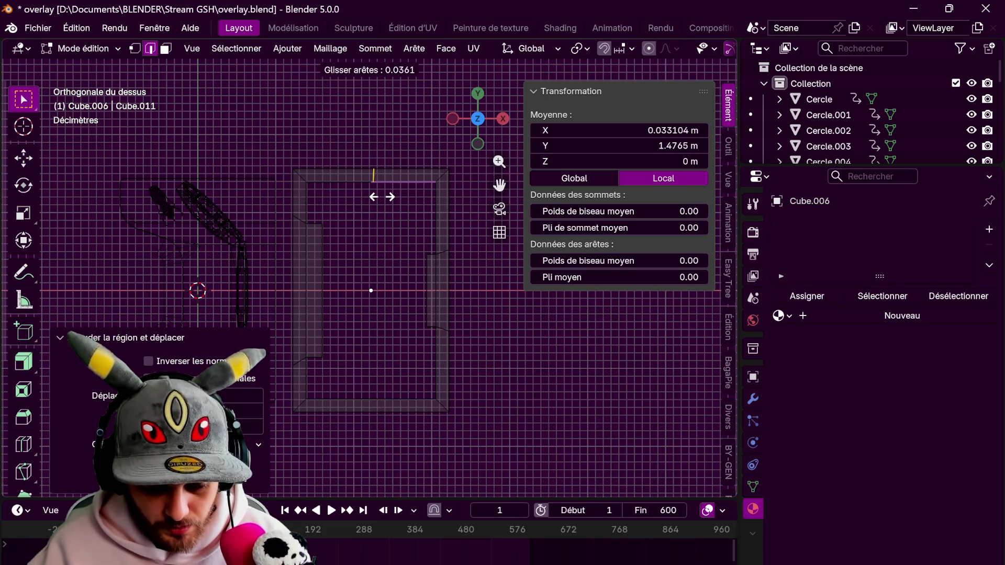
right_click(382, 197)
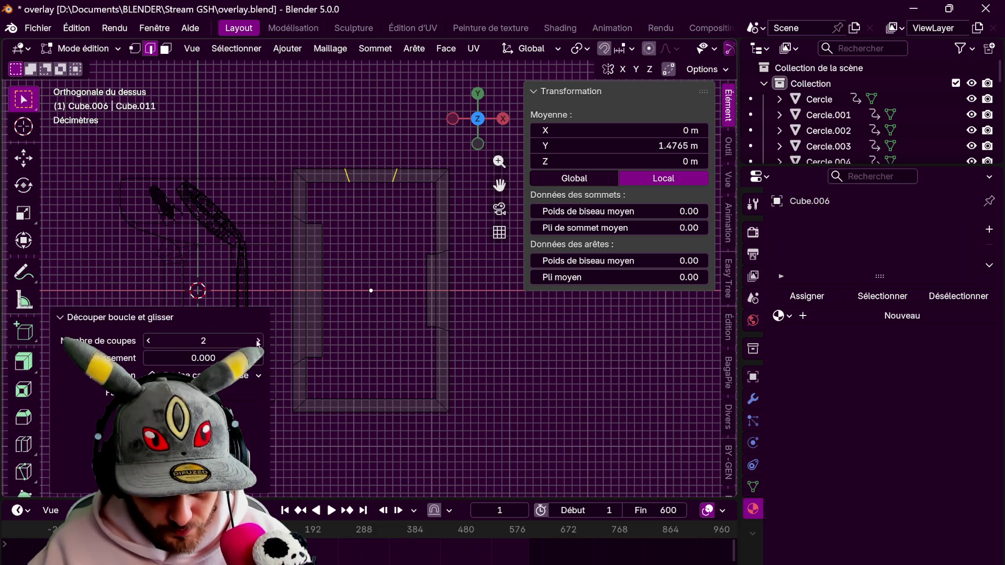
key("ctrl+r")
left_click(345, 185)
right_click(353, 189)
key("ctrl+r")
left_click(408, 179)
right_click(416, 220)
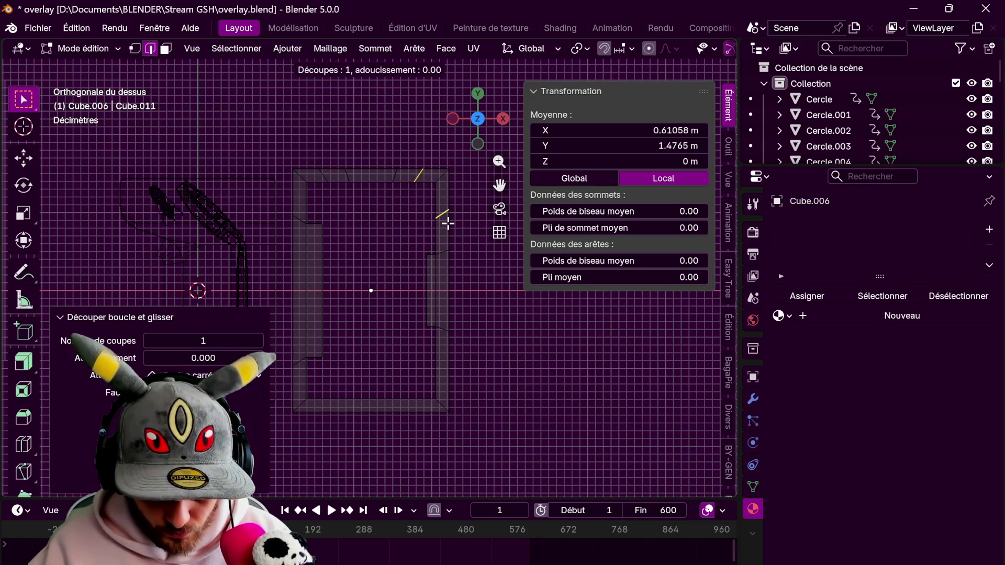
key("ctrl+r")
right_click(439, 259)
key("ctrl+r")
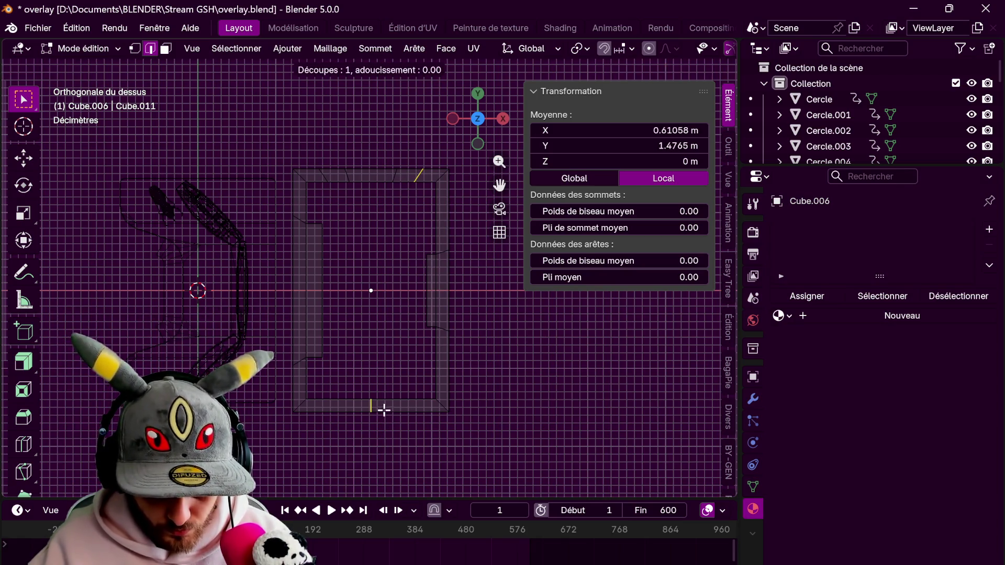
left_click(384, 410)
right_click(384, 410)
key("ctrl+z")
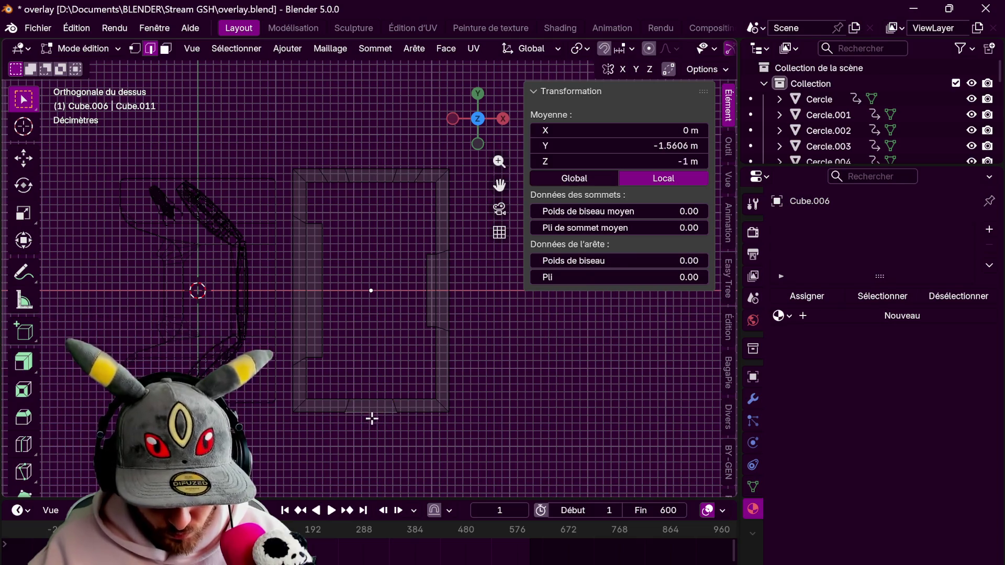
key("ctrl+r")
left_click(369, 412)
Extrude small tabs outward along X from the frame's right and left edges
left_click(502, 236)
left_click(460, 284)
key("e")
key("x")
left_click(414, 301)
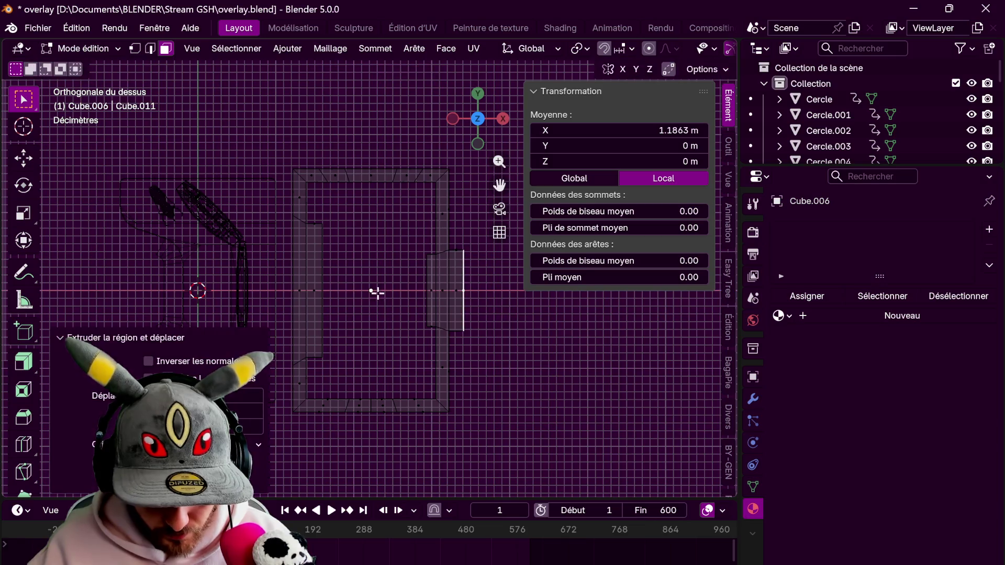
left_click(285, 273)
key("e")
key("x")
left_click(365, 294)
Extrude two tabs up from the top edge and one down from the bottom, then select the top tabs' corners
left_click(336, 167)
key("e")
key("y")
left_click(396, 159)
left_click(410, 172)
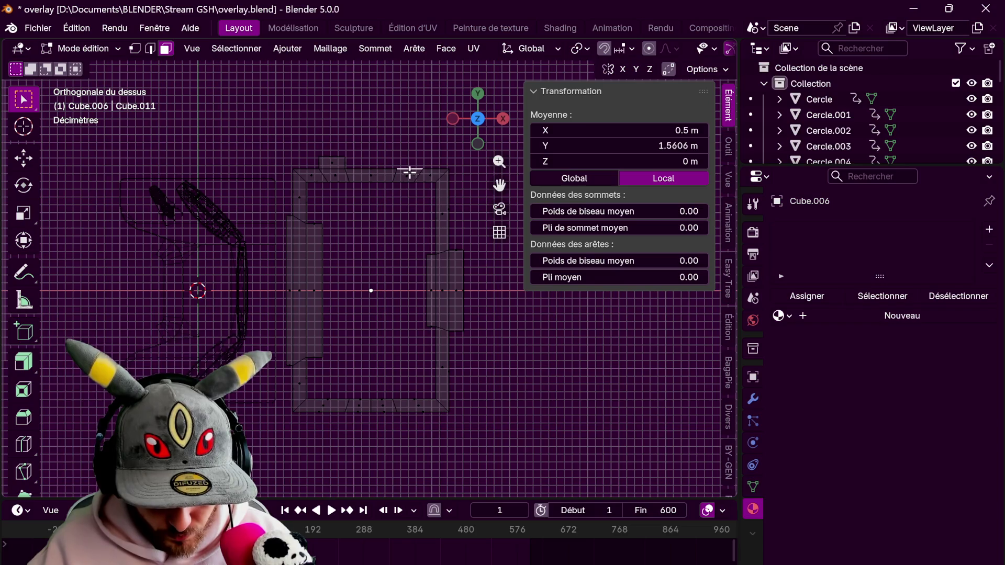
key("e")
left_click(397, 206)
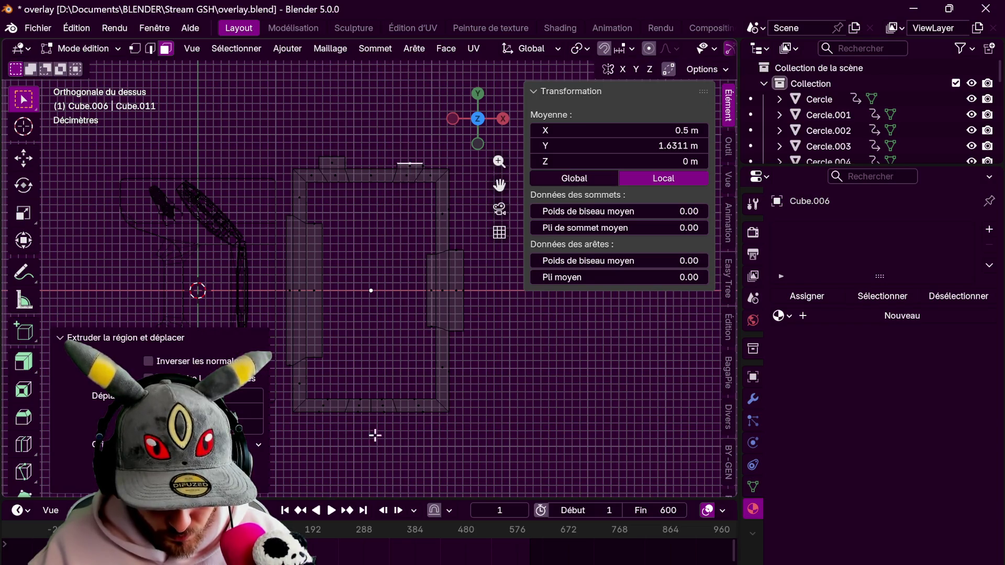
left_click(345, 424)
key("e")
left_click(357, 432)
left_click(416, 418)
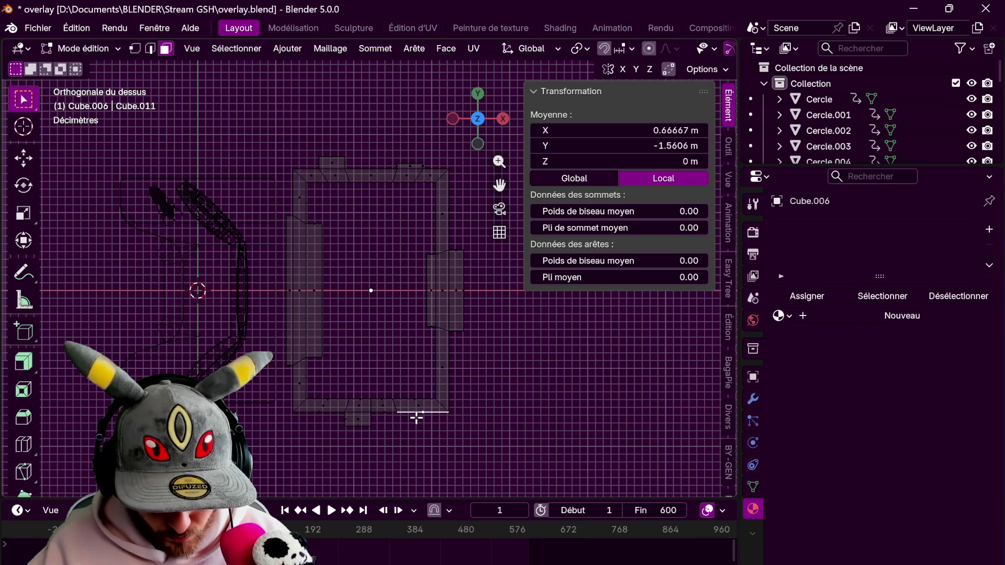
key("alt+a")
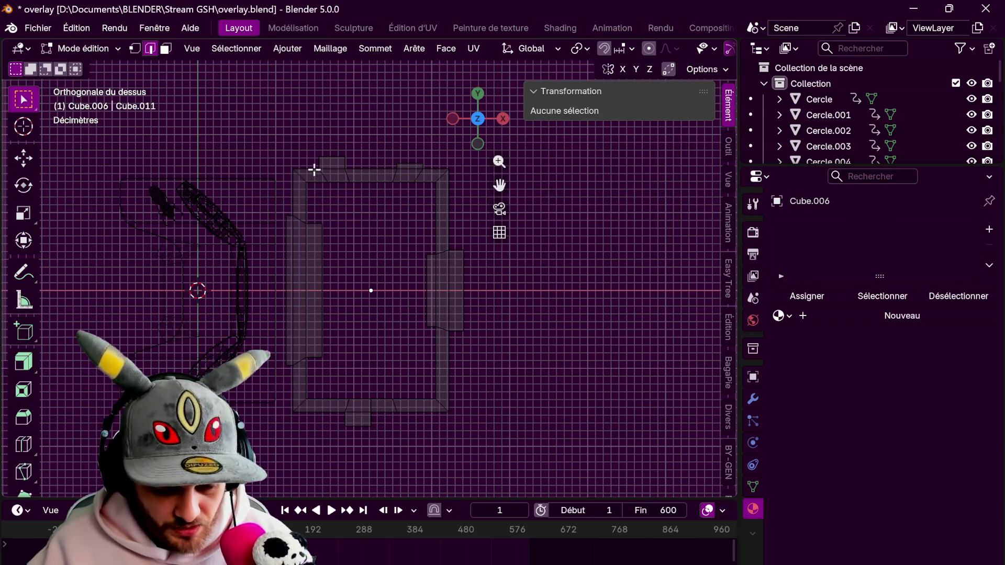
scroll(257, 140, "up", 2)
left_click_drag(313, 158, 318, 164)
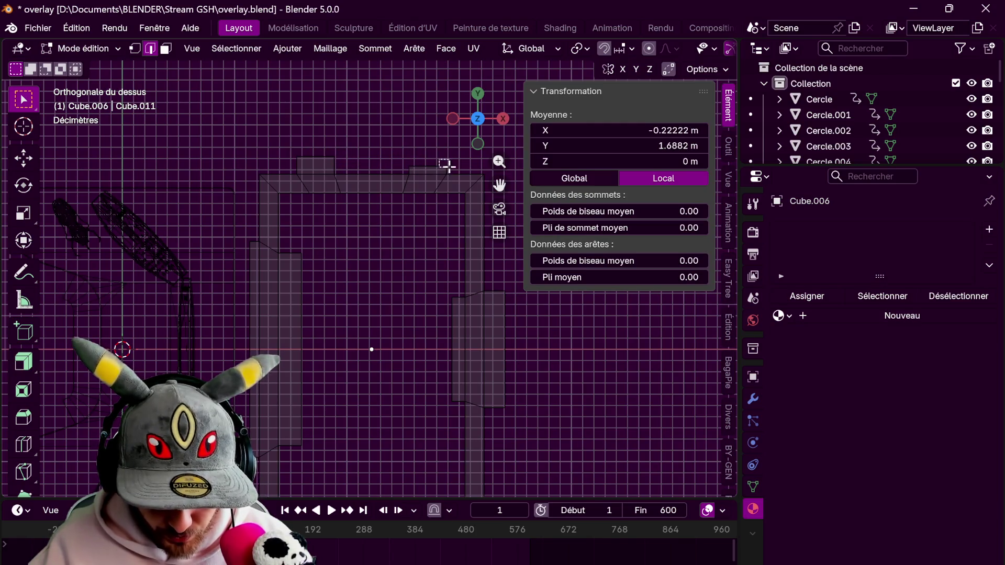
scroll(456, 179, "down", 4, "ctrl")
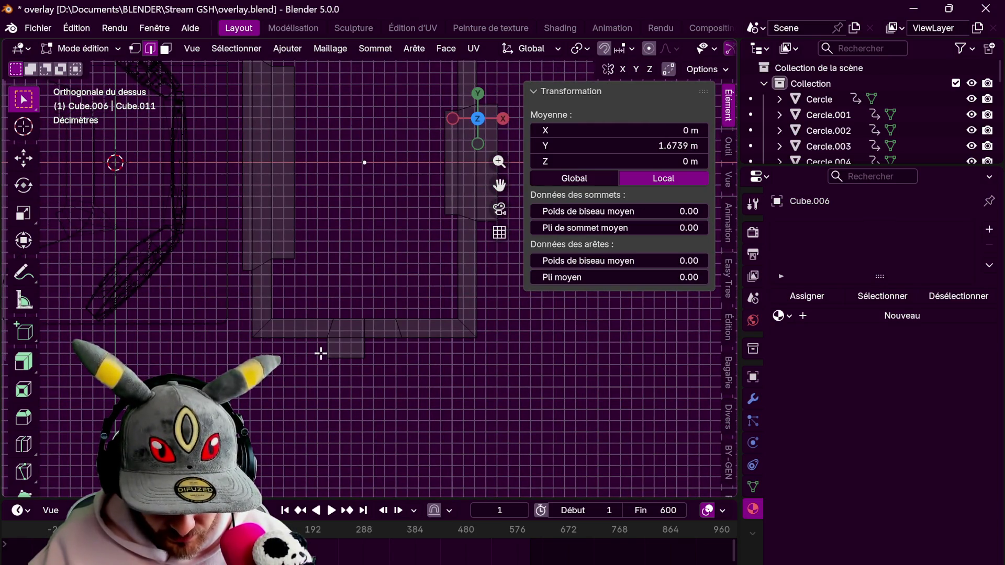
Bevel the corners of the top and bottom tabs
left_click_drag(361, 349, 380, 374)
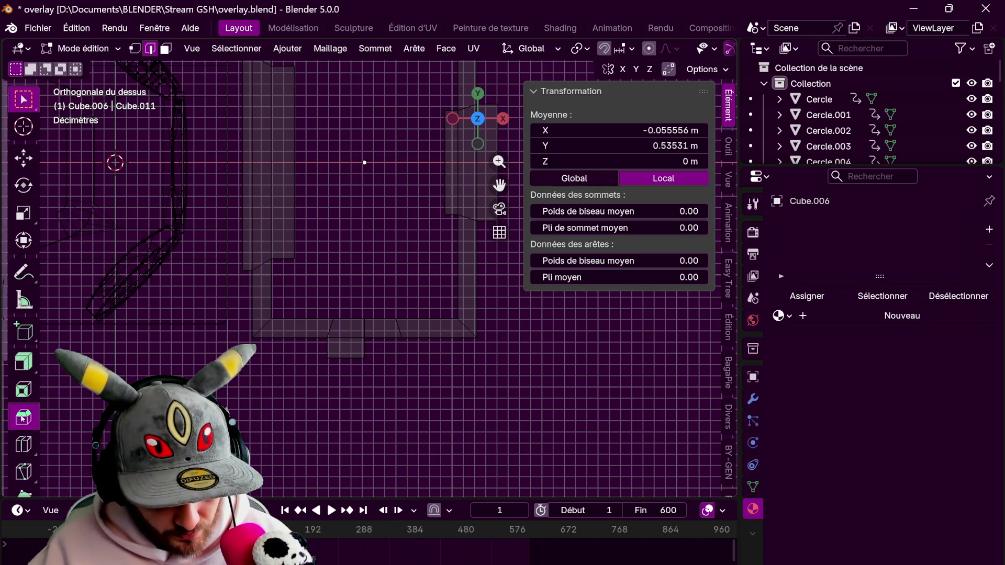
key("ctrl+b")
scroll(365, 161, "down", 3)
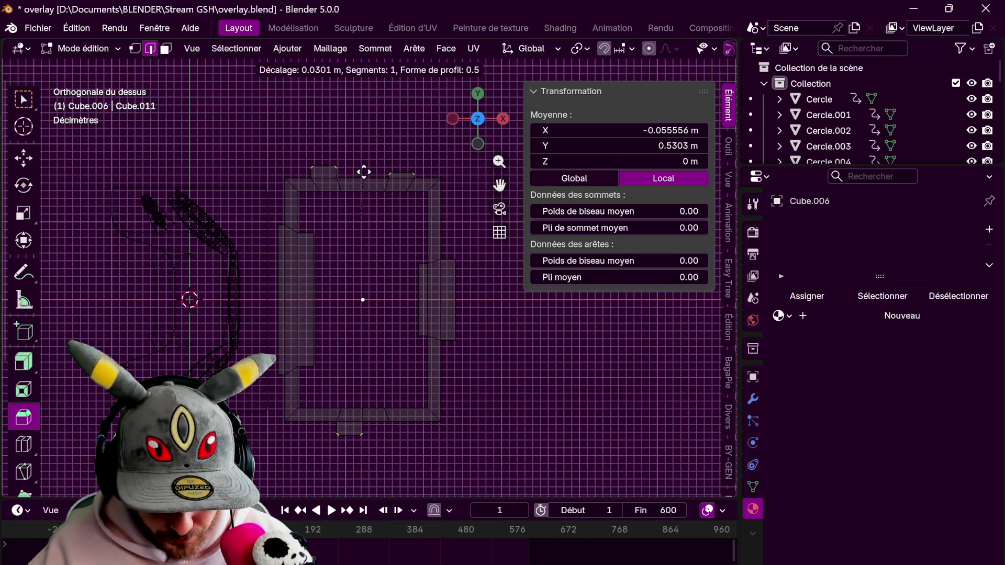
left_click(367, 129)
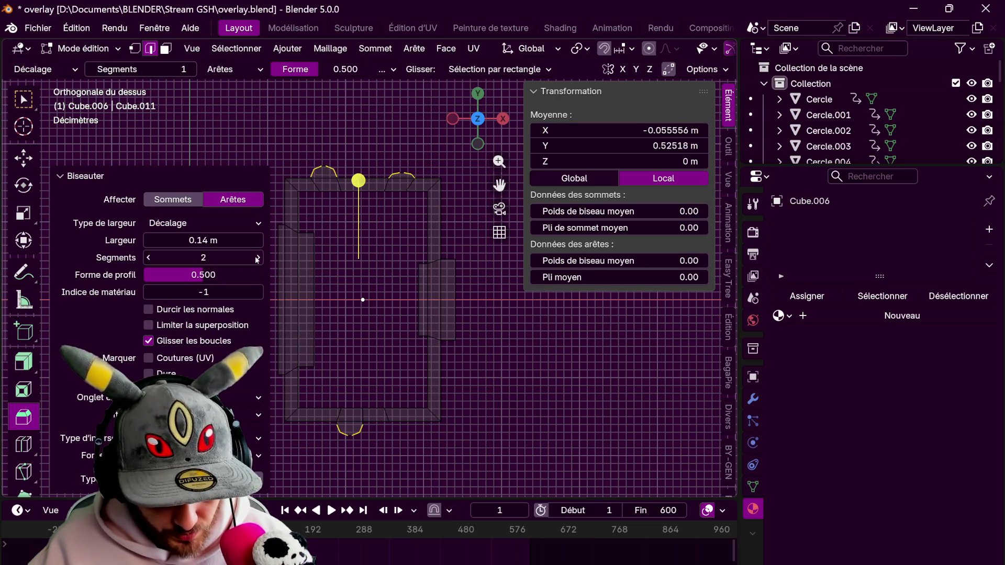
key("Tab")
key("Tab")
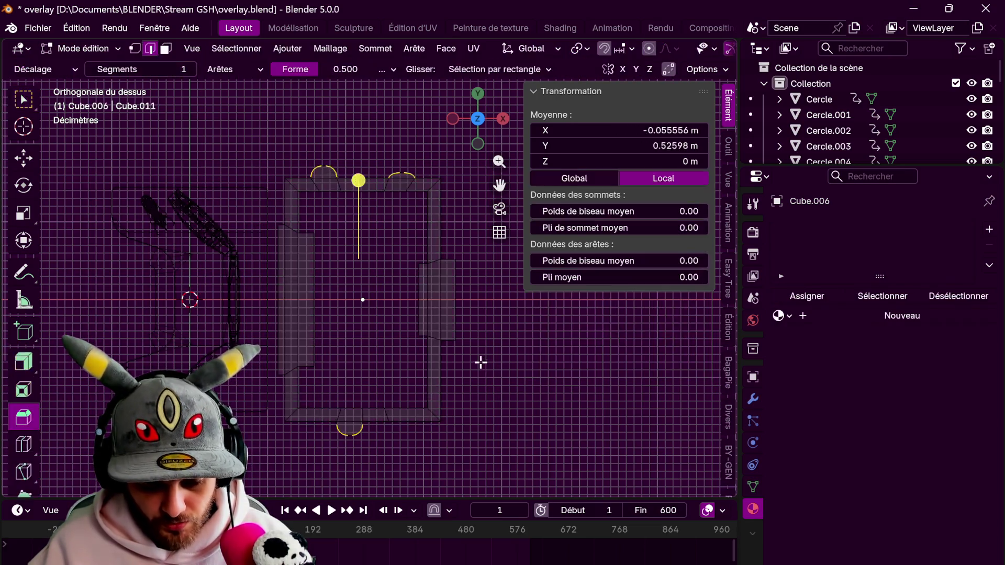
Flatten the right tab's edge with scale Y 0, bevel the side tabs with 3 segments, return to object mode
left_click(455, 255)
key("s")
key("y")
key("0")
key("Return")
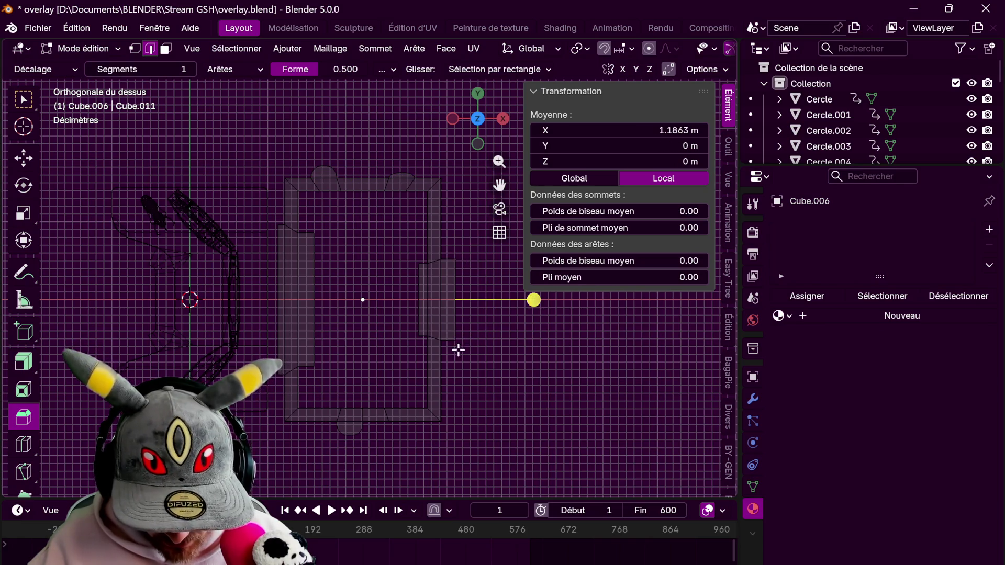
scroll(456, 338, "up", 1)
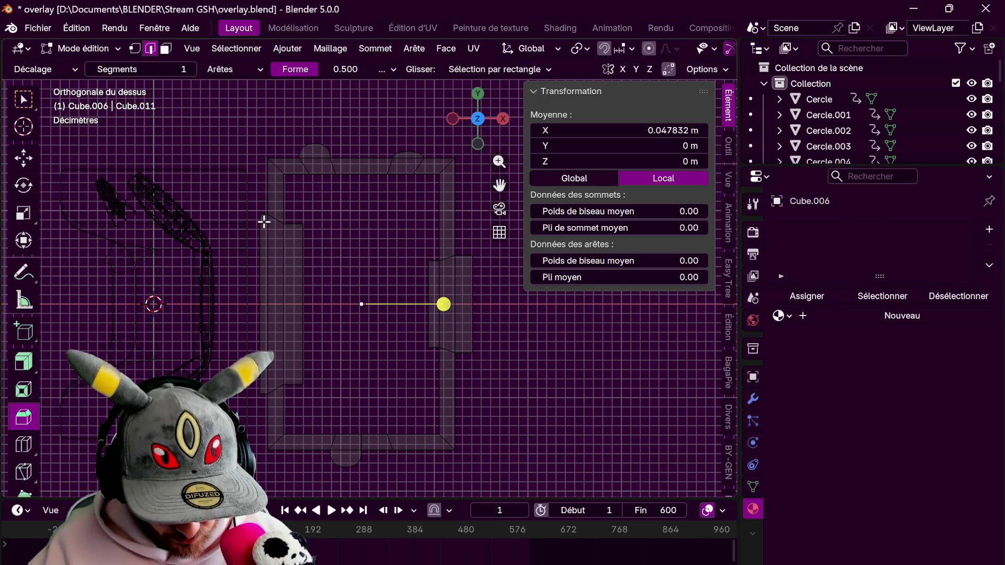
left_click(520, 305)
left_click(259, 258)
left_click(260, 258)
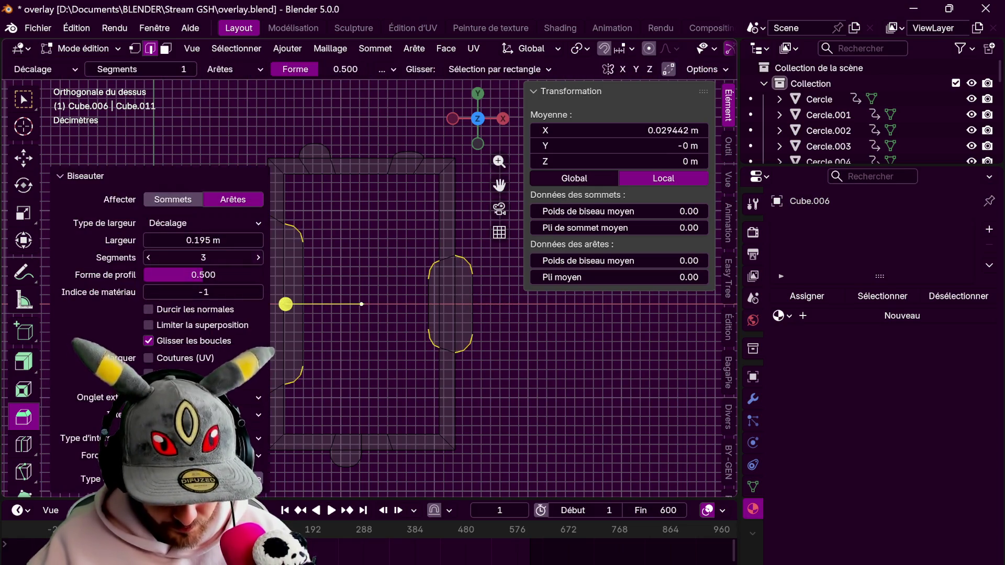
key("Tab")
scroll(366, 343, "down", 2)
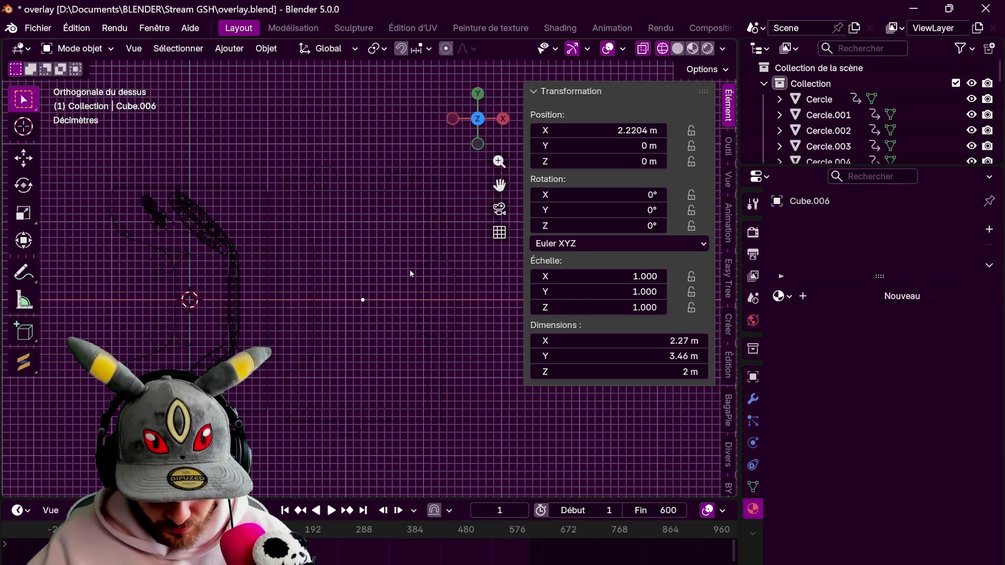
From front view, delete one layer of the frame's vertices to flatten it
left_click(422, 277)
key("KP_1")
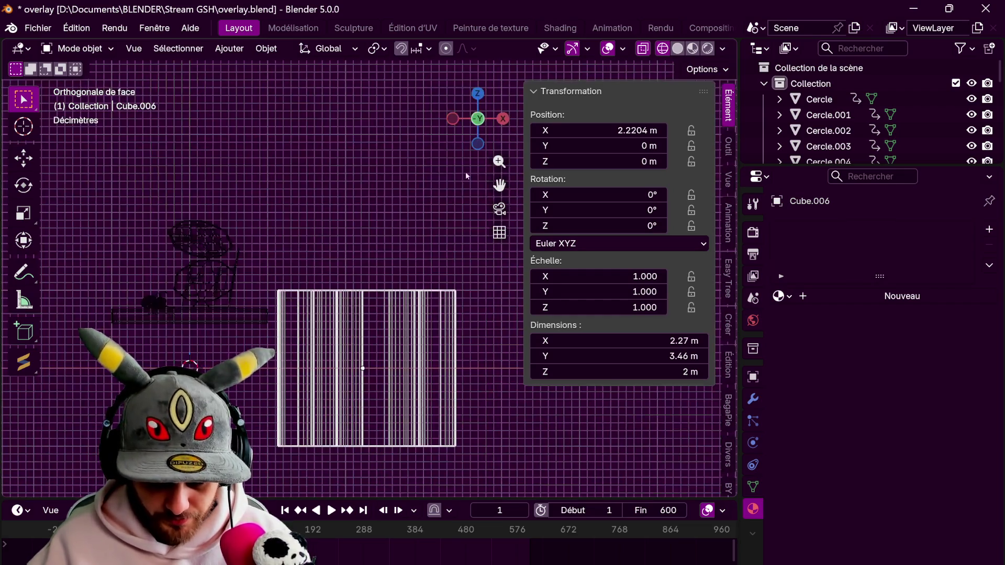
key("Tab")
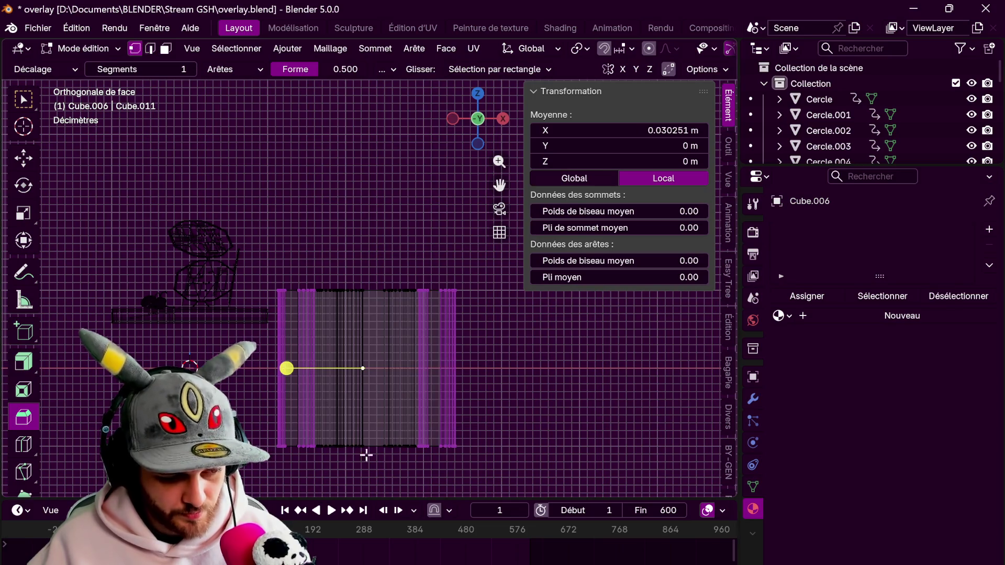
left_click_drag(244, 415, 484, 492)
key("x")
left_click(459, 458)
key("Tab")
middle_click_drag(436, 402, 510, 205)
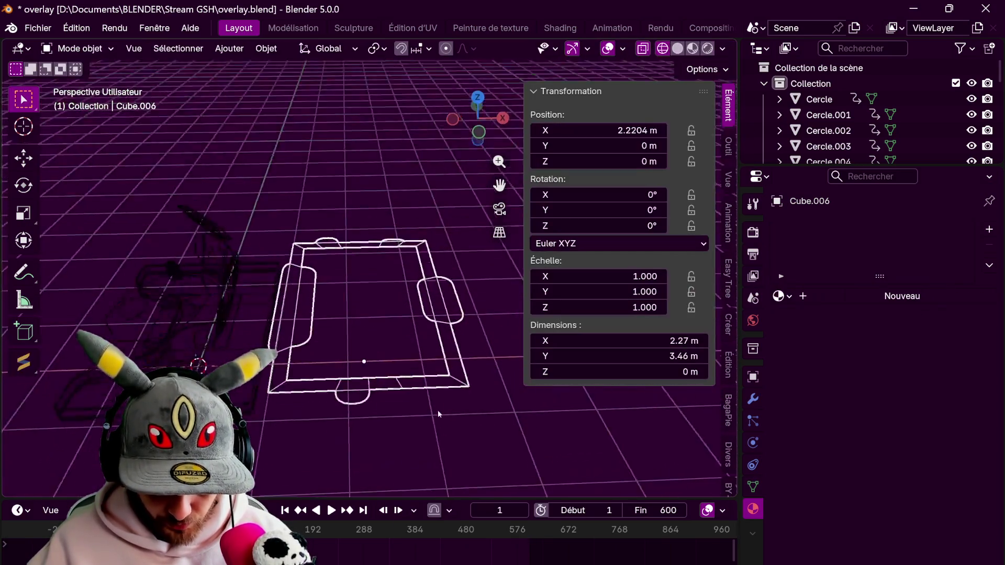
Assign the lumière material to the frame and switch to solid shading
left_click(778, 296)
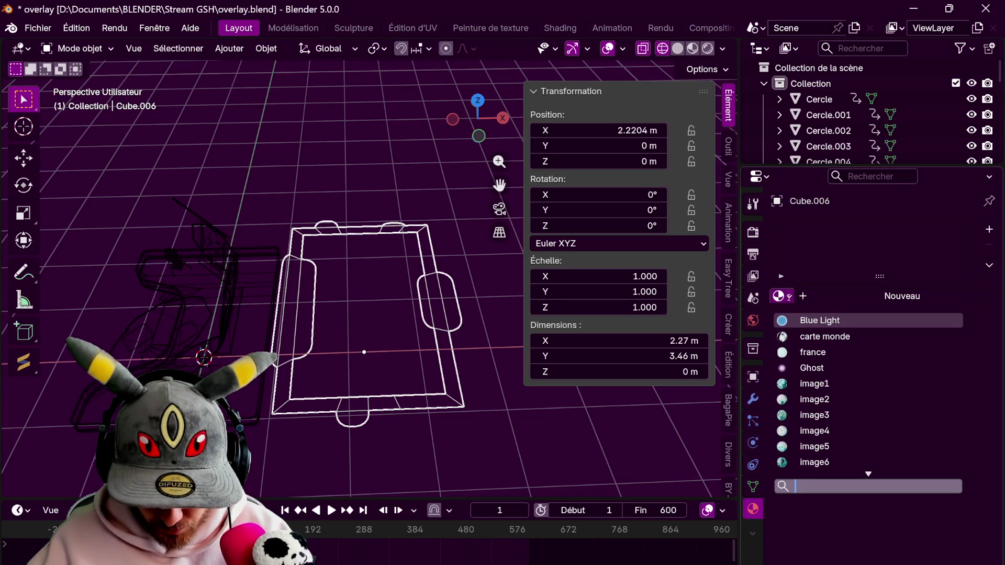
type("lm")
left_click(811, 320)
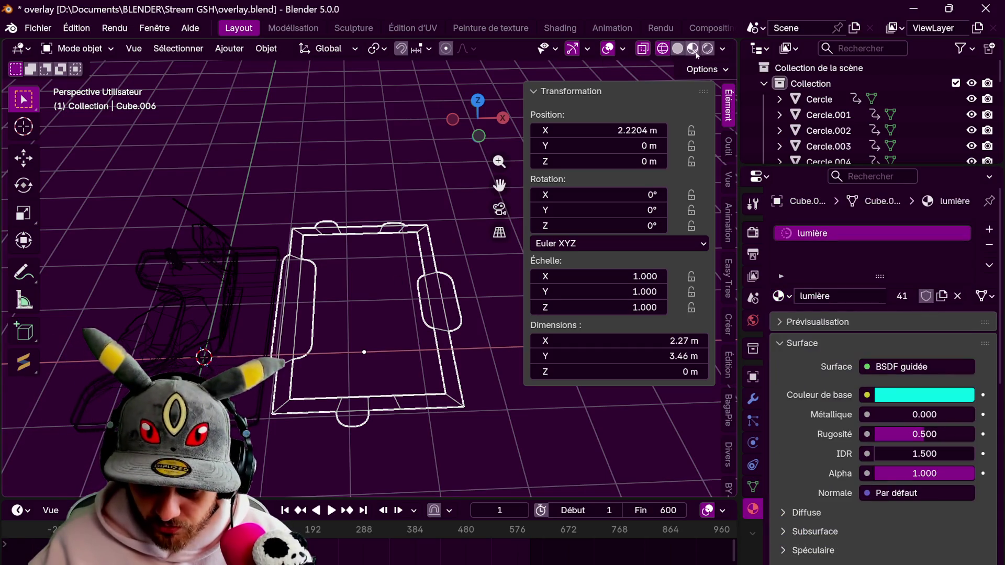
left_click(677, 48)
scroll(367, 314, "down", 3)
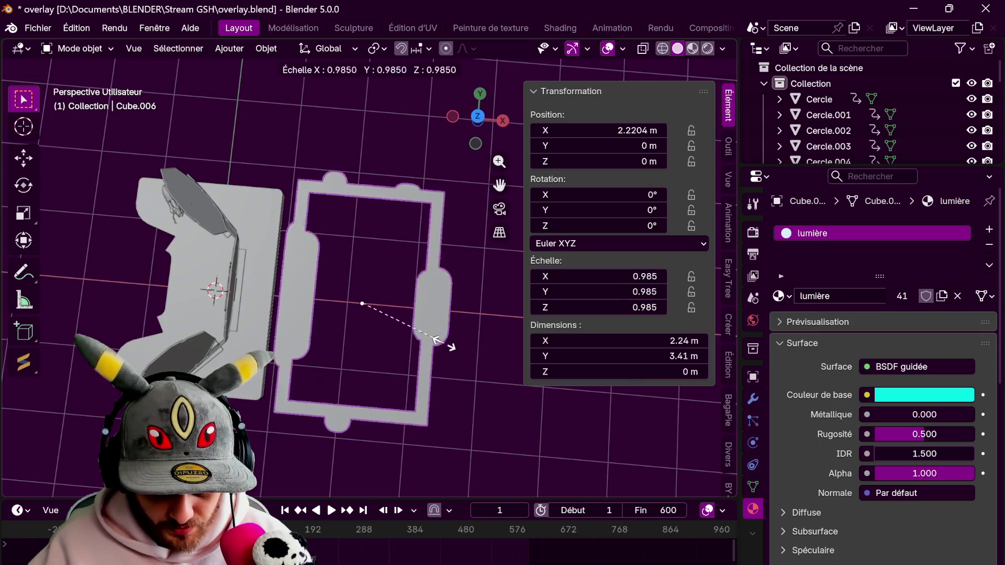
Scale the frame down to 0.19 and move it onto the desk's left side, in wireframe view
key("s")
key("s")
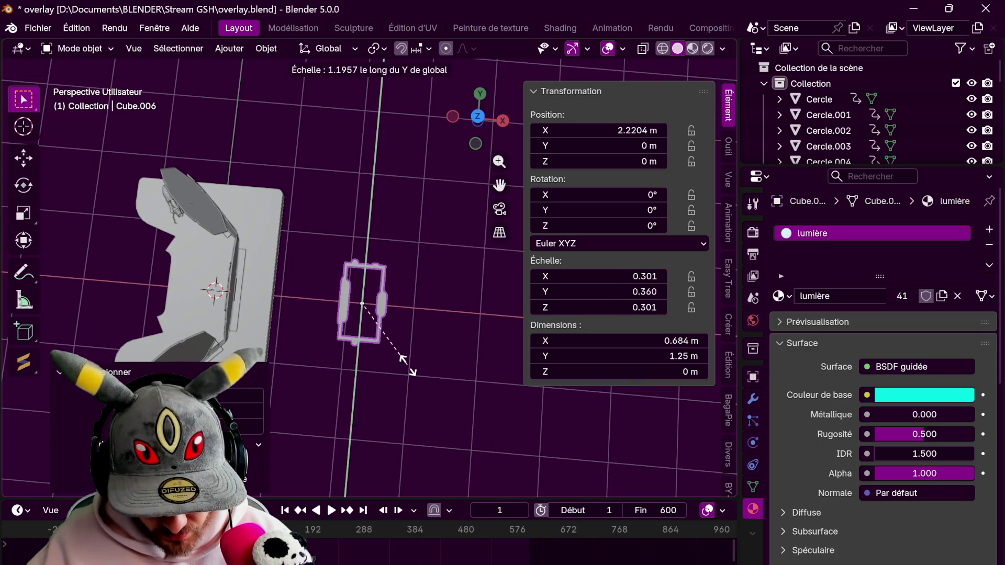
key("Escape")
key("s")
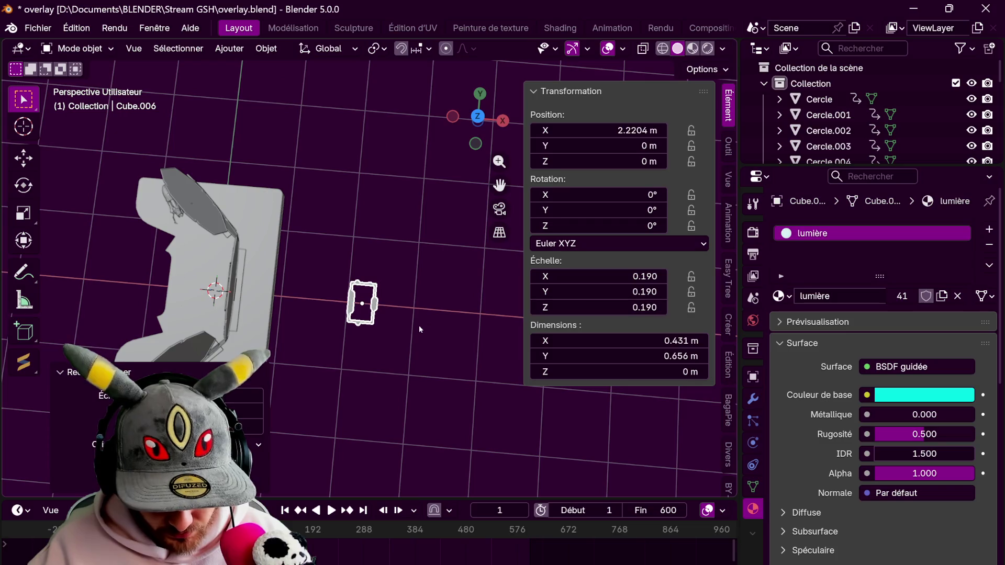
key("g")
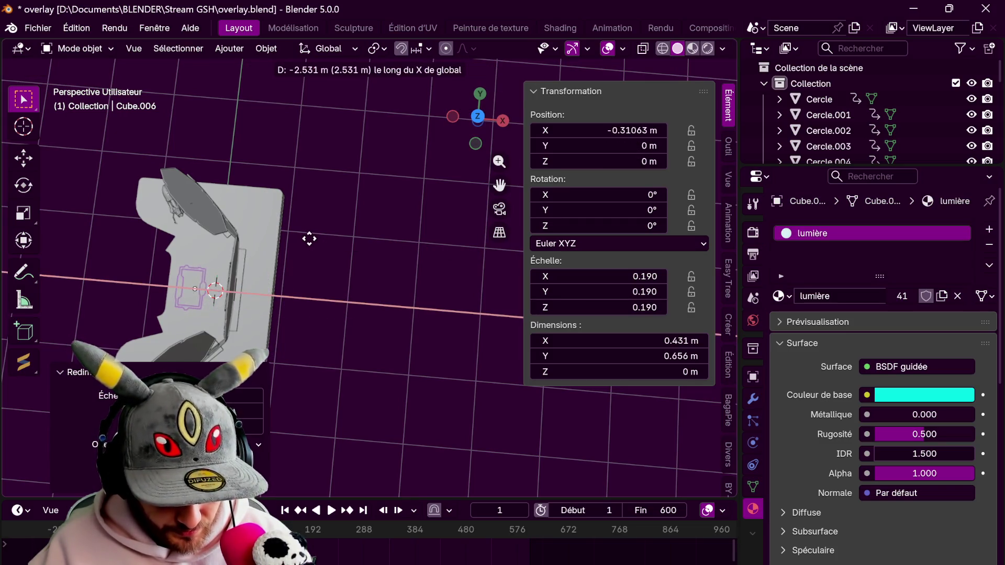
left_click(310, 239)
scroll(353, 275, "down", 3)
middle_click_drag(353, 274, 392, 258)
key("KP_1")
key("shift+z")
From top view in edit mode, move the frame's right-side tab geometry inward
key("KP_7")
key("Tab")
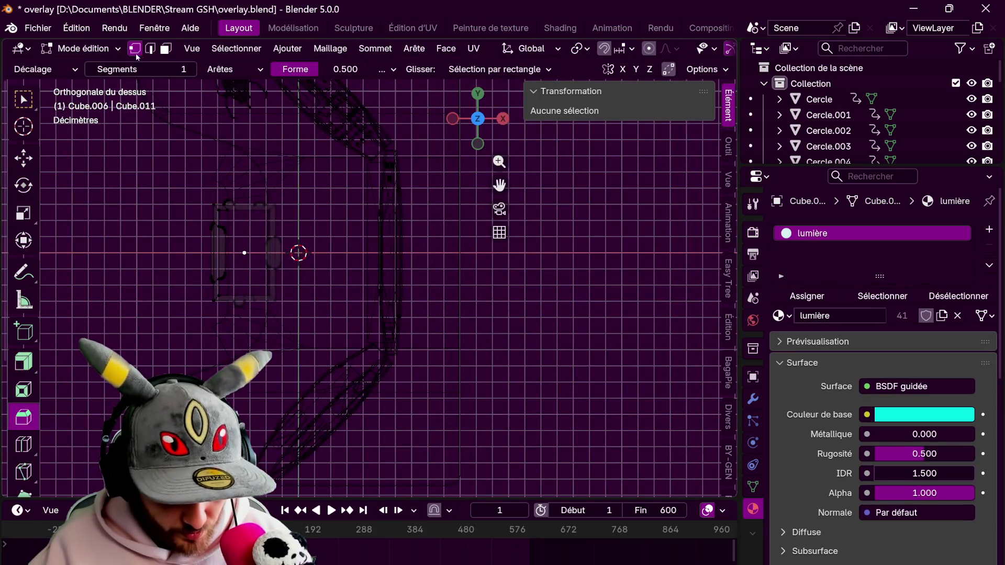
scroll(172, 185, "up", 2)
left_click_drag(192, 148, 287, 334)
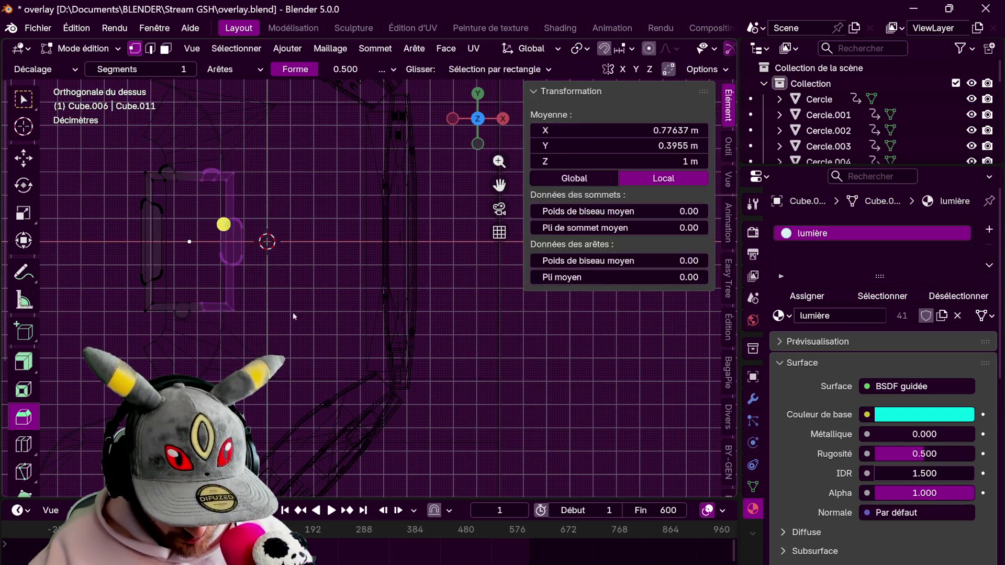
key("g")
left_click(250, 299)
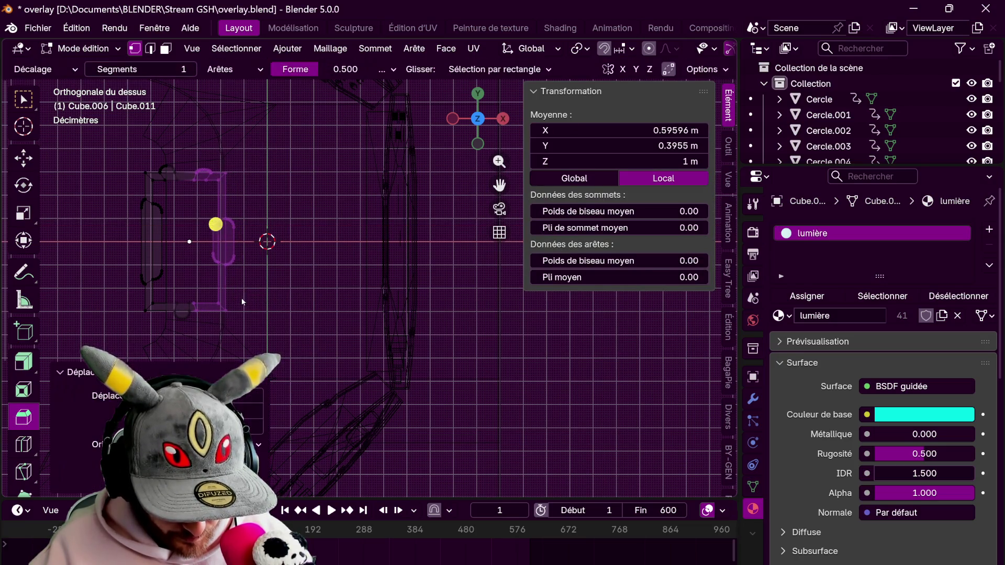
Select the left, top and side pieces and slide them along X into place, then return to object mode
middle_click_drag(197, 129, 290, 146, "shift")
left_click(180, 153)
left_click_drag(140, 133, 282, 356)
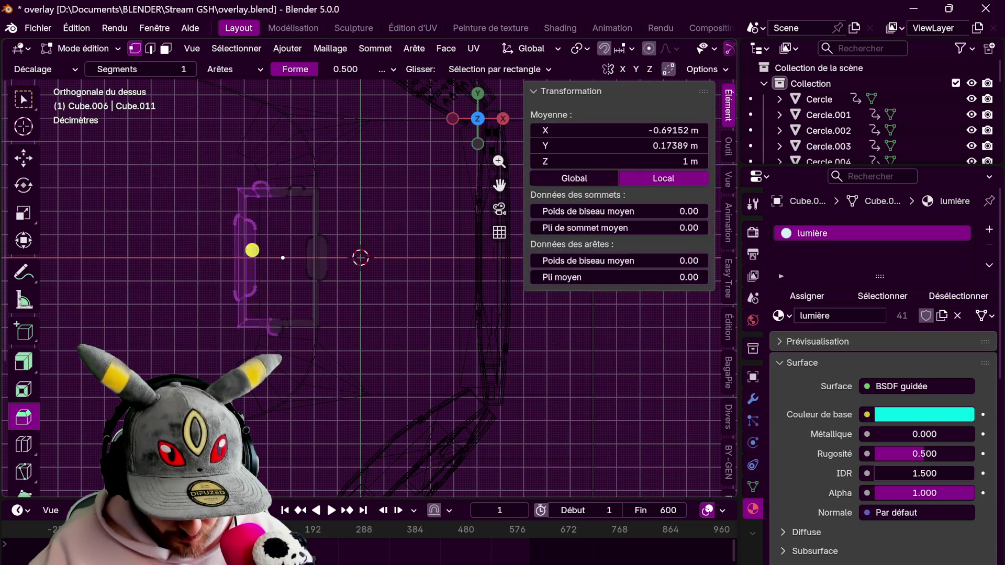
scroll(214, 219, "up", 2)
middle_click_drag(215, 218, 193, 201, "shift")
left_click(192, 202)
left_click(259, 218, "shift")
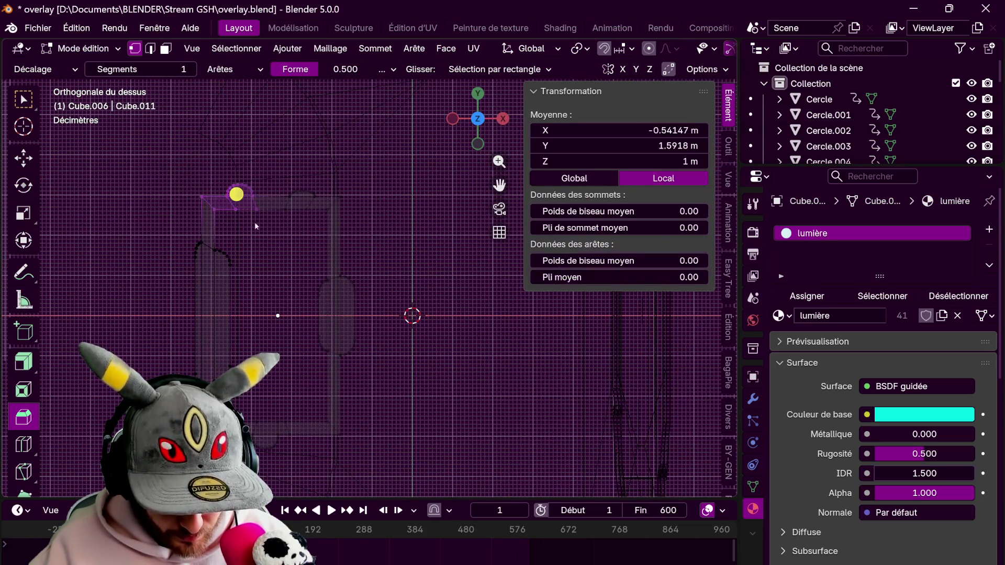
middle_click_drag(260, 219, 166, 204, "shift")
left_click_drag(166, 204, 259, 369)
key("g")
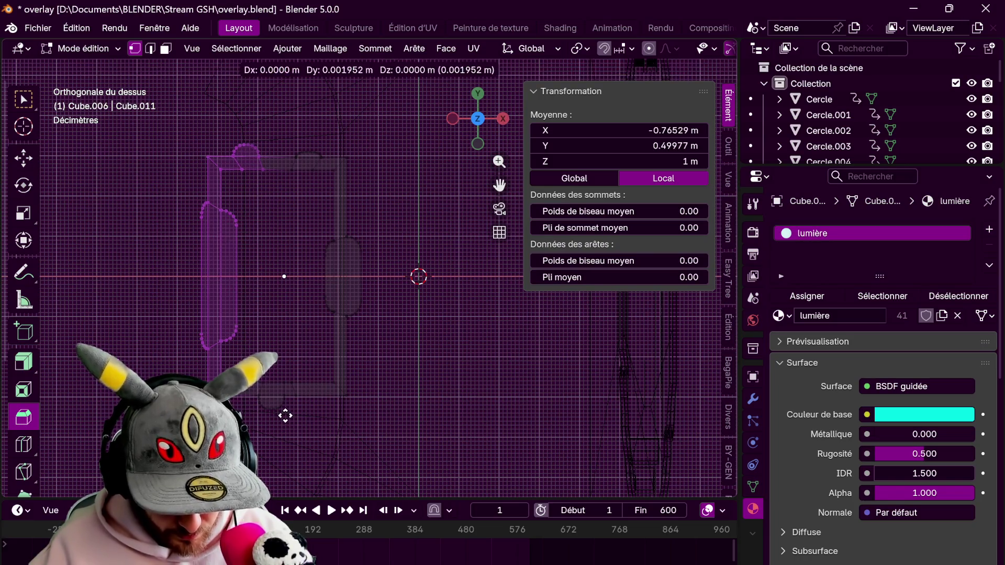
key("x")
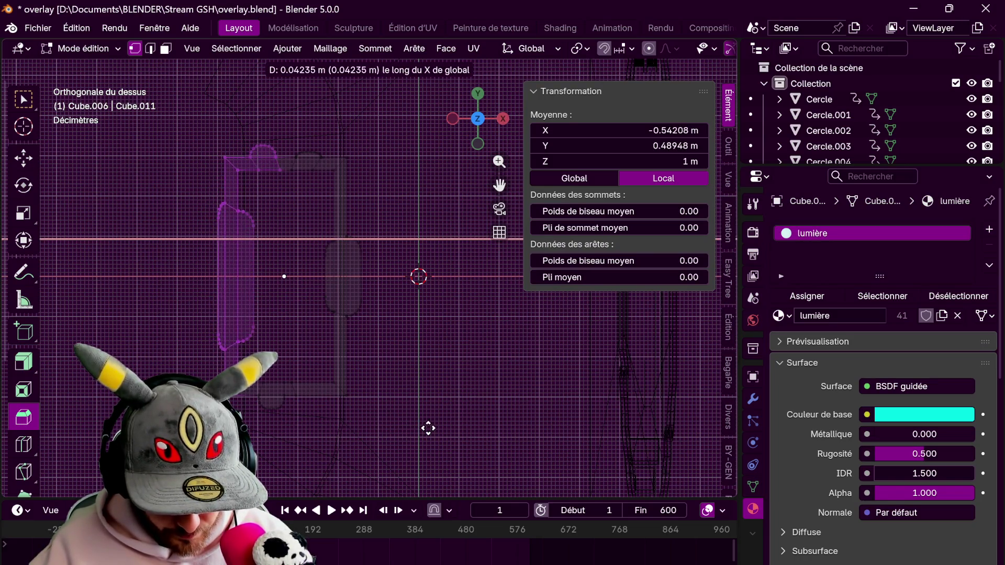
left_click(449, 430)
key("Tab")
scroll(392, 235, "down", 5)
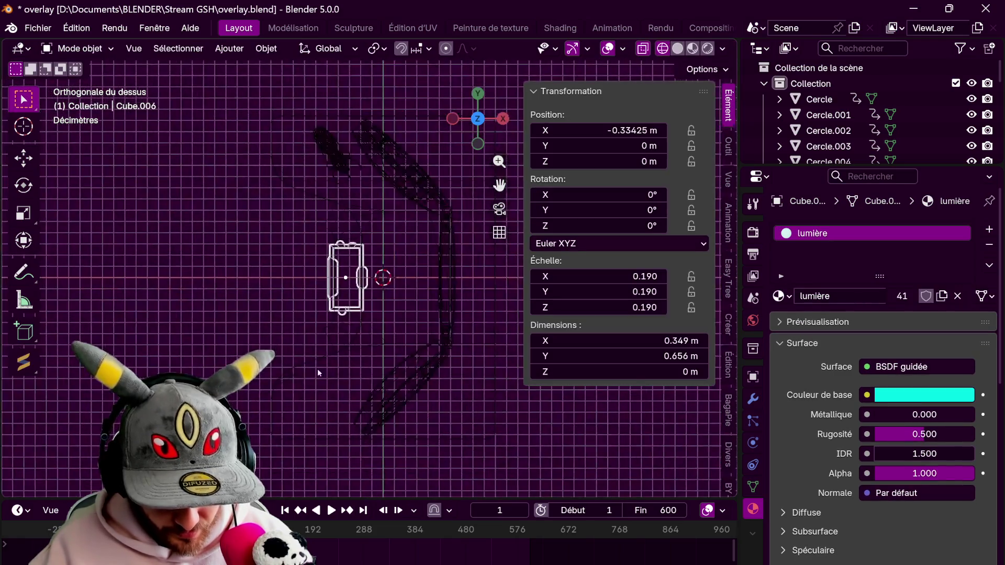
Set the icon's origin to its geometry and raise it to screen height along Z
middle_click_drag(392, 235, 428, 230)
right_click(417, 270)
left_click(518, 290)
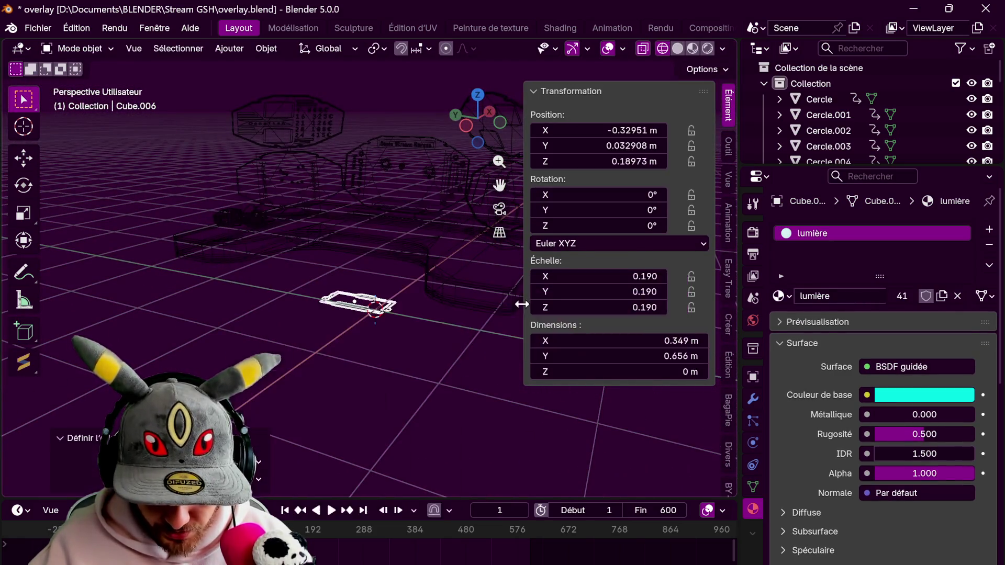
left_click(691, 47)
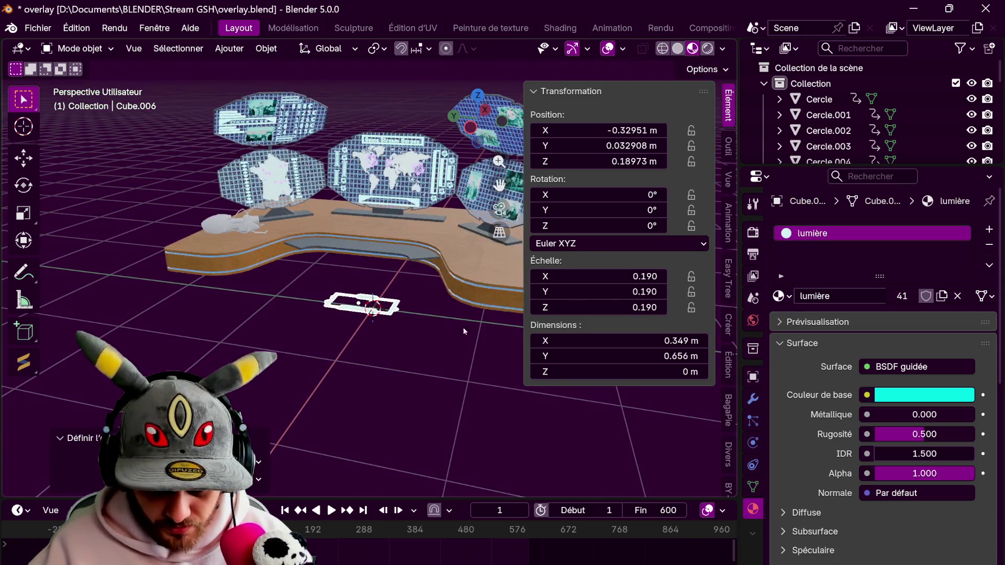
key("g")
key("z")
left_click(416, 225)
Stand the icon upright at -90° on X, move it beside the France panel and turn it about 51° to face it
mouse_move(415, 222)
middle_mouse_down()
mouse_move(423, 196)
mouse_move(427, 234)
mouse_move(533, 249)
middle_mouse_up()
key("ctrl+KP_3")
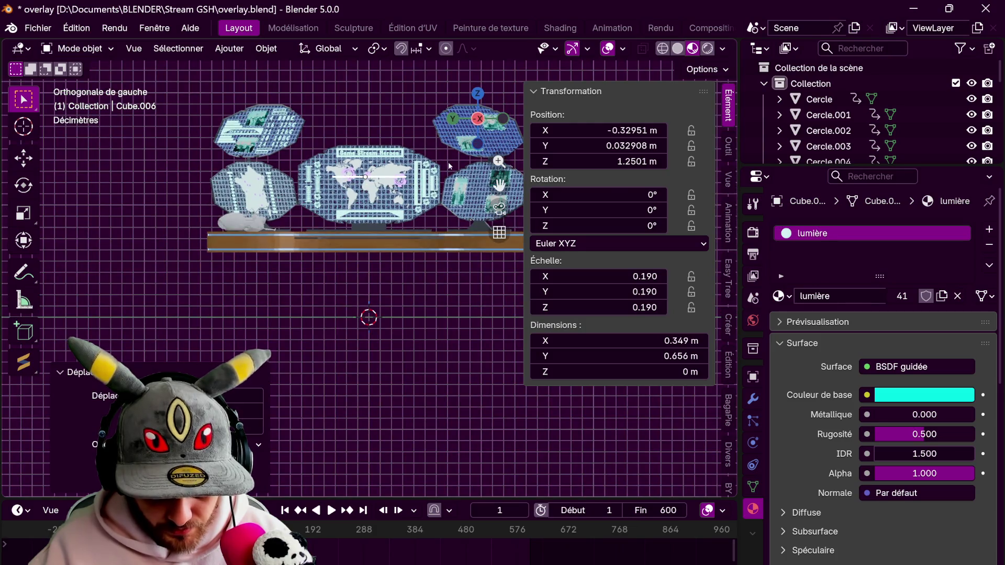
key("r")
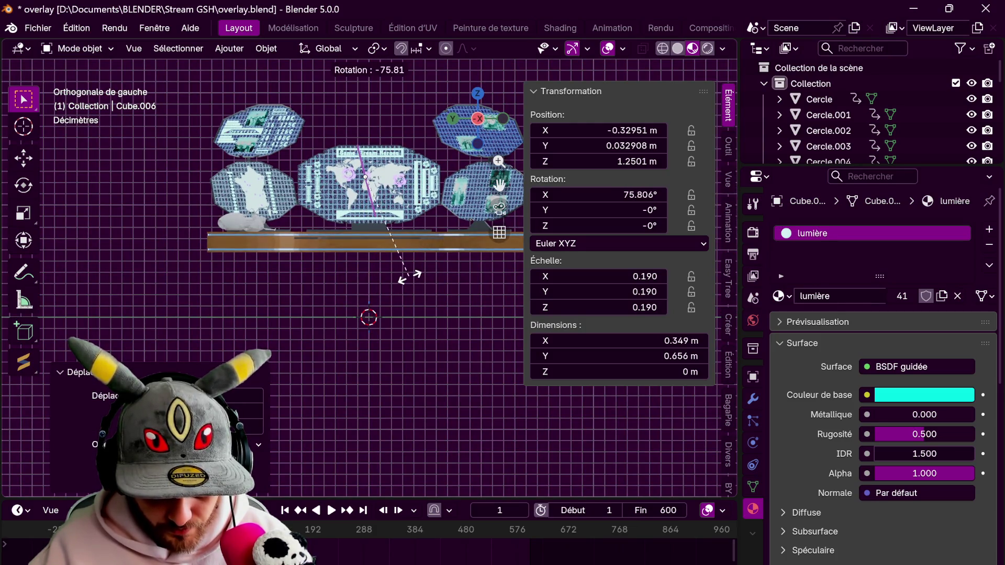
type("90")
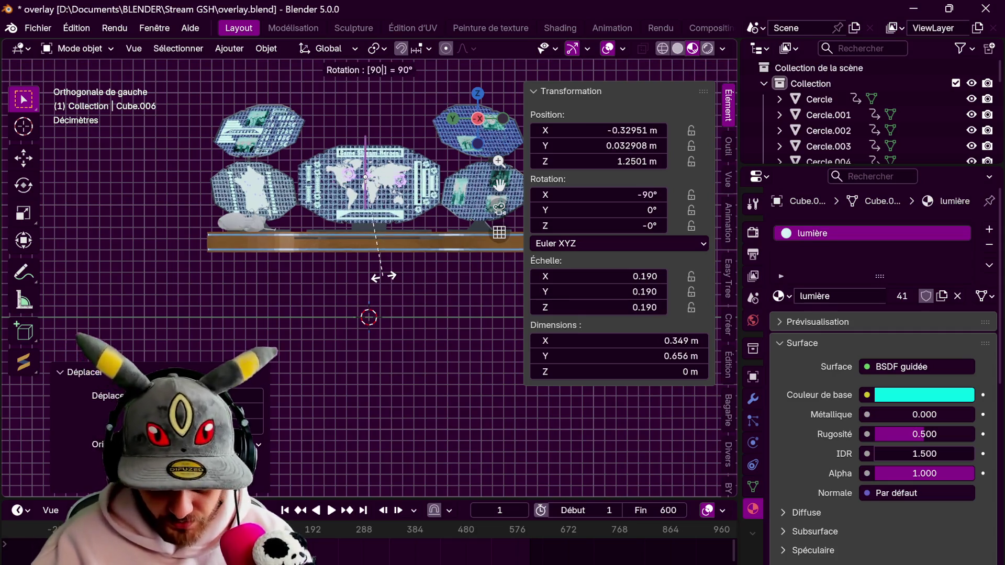
key("Return")
middle_click_drag(383, 275, 311, 325)
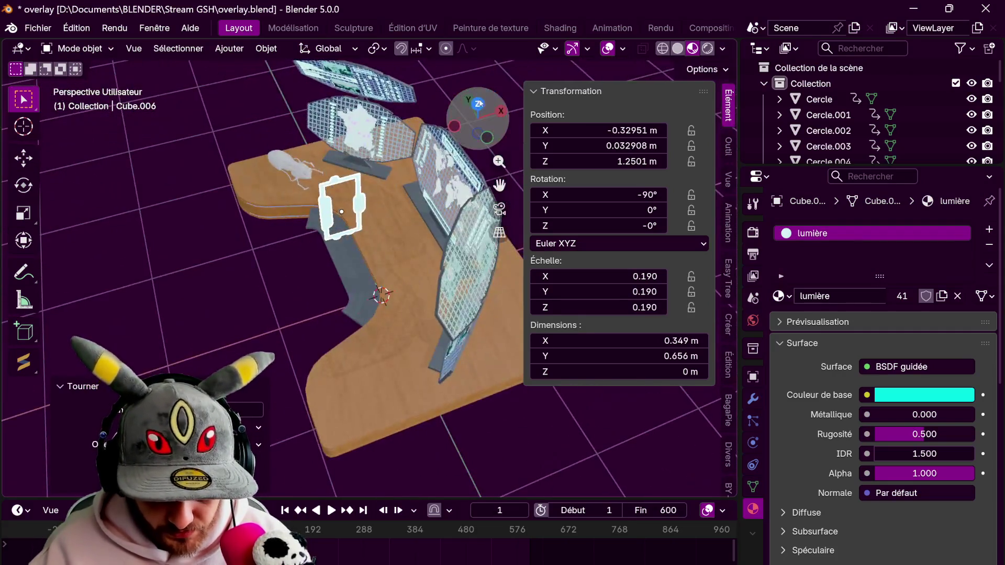
key("KP_7")
key("g")
left_click(423, 100)
key("r")
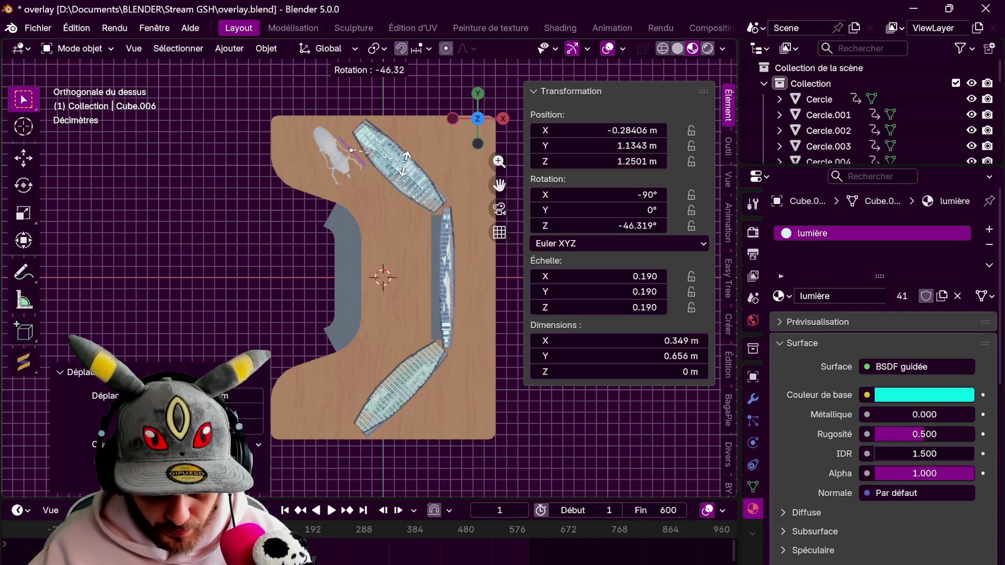
left_click(413, 159)
Shrink the icon to 0.061 scale and lower it along Z onto the France panel
mouse_move(378, 172)
middle_mouse_down()
mouse_move(243, 231)
mouse_move(335, 355)
mouse_move(384, 311)
middle_mouse_up()
key("s")
left_click(384, 310)
middle_click_drag(390, 245, 377, 220)
key("g")
key("z")
key("Escape")
key("g")
key("z")
left_click(381, 213)
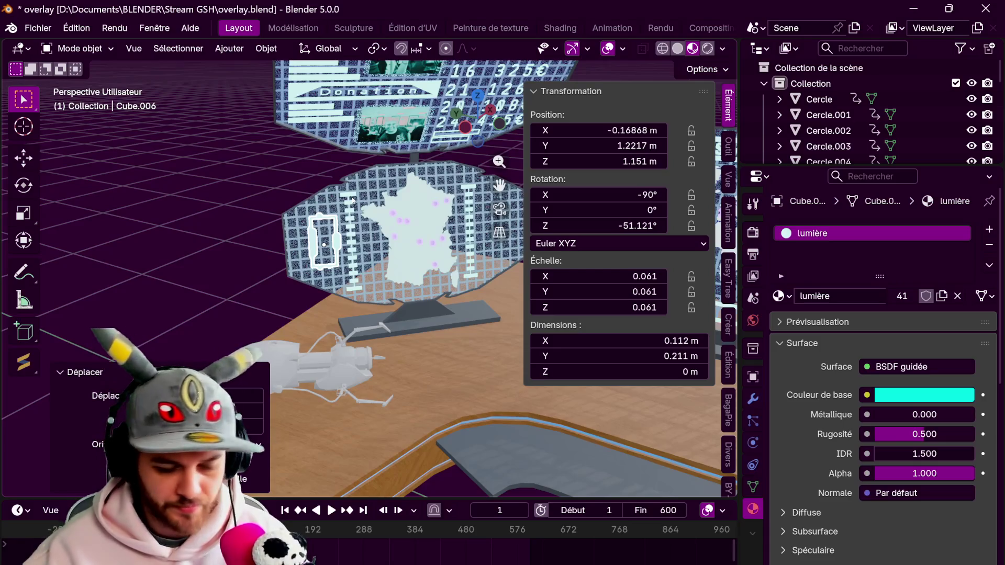
Enlarge the icon slightly, rotate it about Z to match the panel's angle and reposition it
middle_click_drag(452, 280, 461, 304)
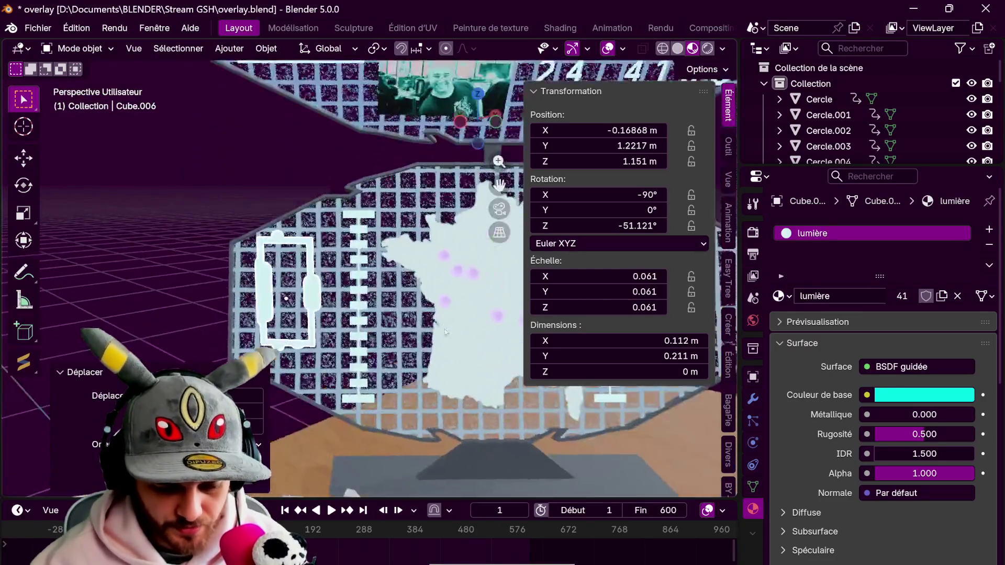
scroll(460, 304, "up", 3)
key("s")
left_click(469, 306)
scroll(439, 259, "down", 4)
mouse_move(439, 260)
middle_mouse_down()
mouse_move(495, 171)
mouse_move(465, 291)
middle_mouse_up()
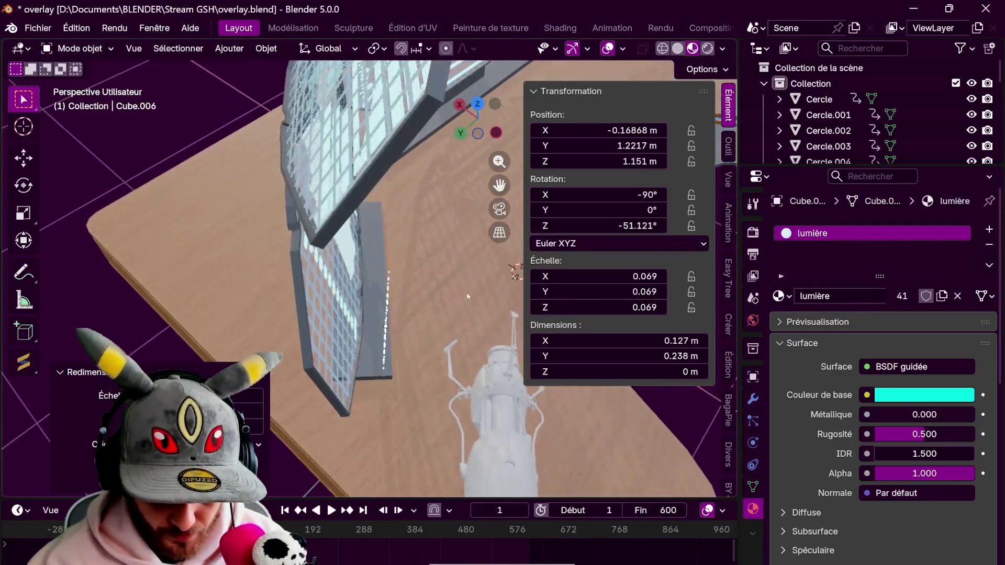
key("r")
key("z")
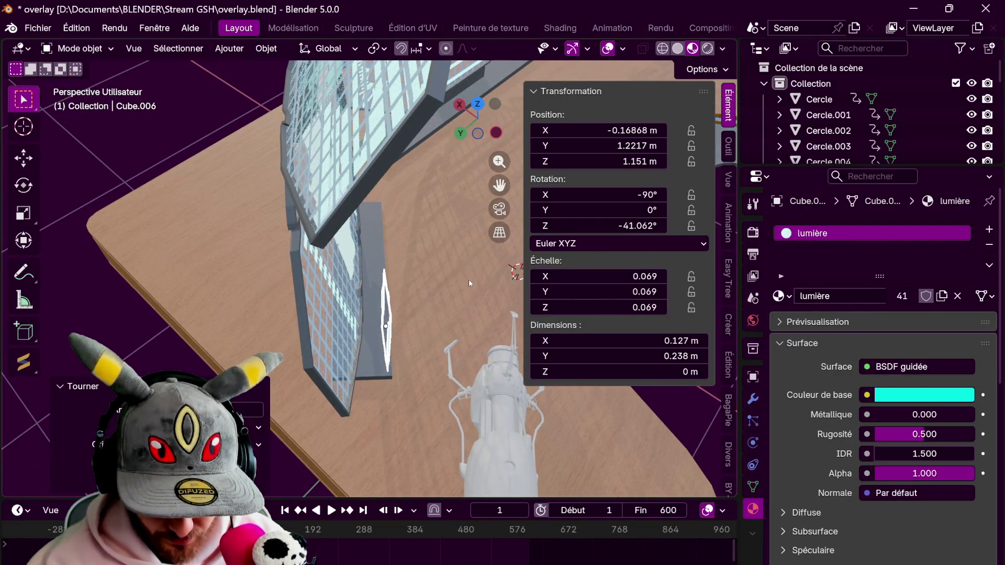
key("r")
key("z")
left_click(469, 289)
key("g")
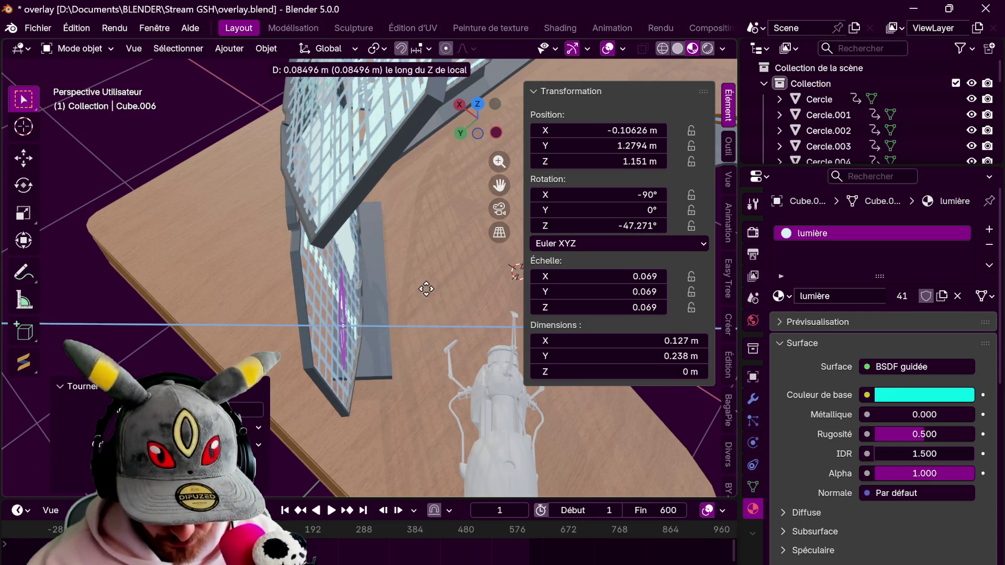
left_click(419, 296)
Fine-tune the icon's tilt to match the panel face and nudge it along local Z against the panel
mouse_move(420, 297)
middle_mouse_down()
mouse_move(436, 295)
mouse_move(434, 316)
middle_mouse_up()
key("r")
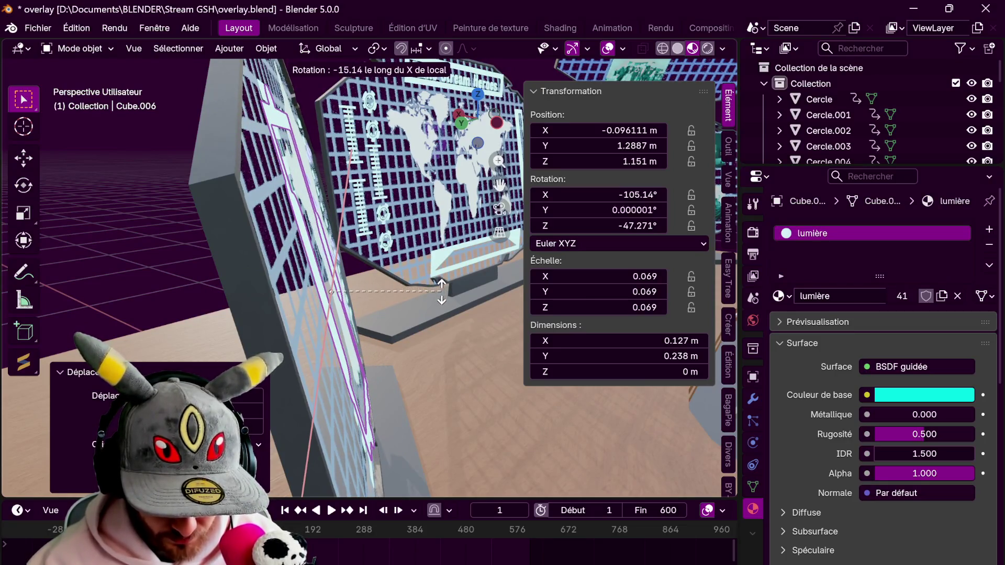
left_click(436, 315)
middle_click_drag(435, 314, 440, 236)
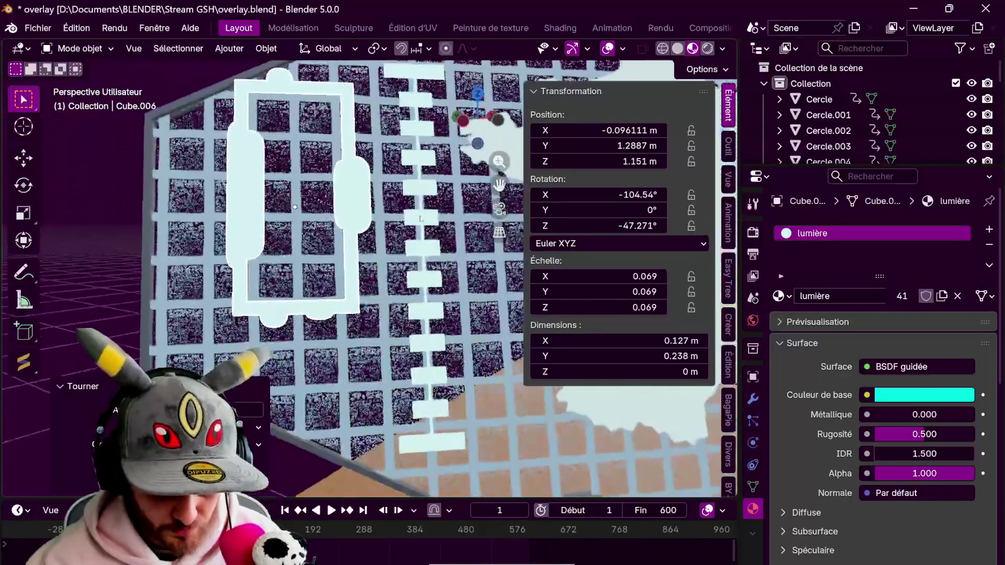
key("r")
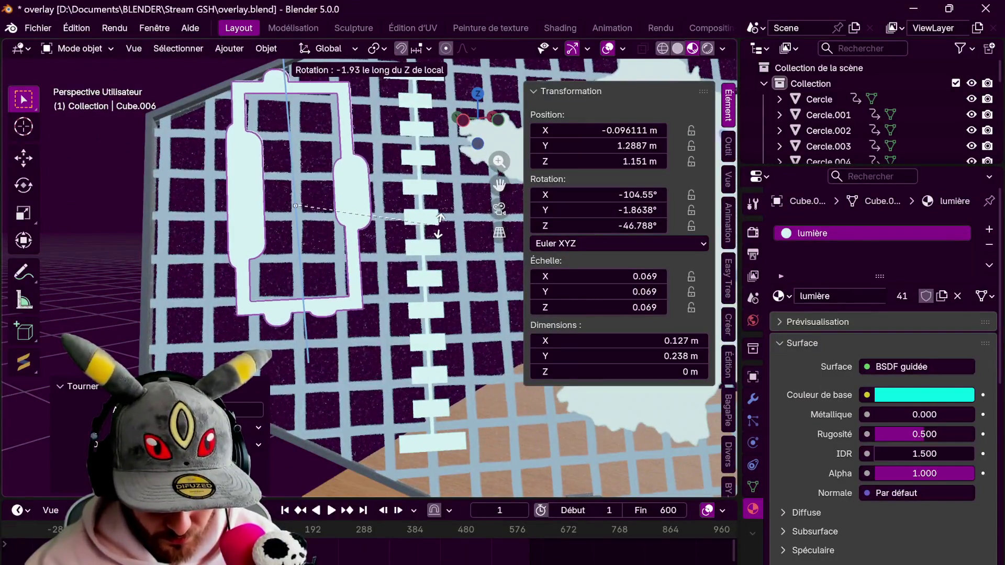
left_click(440, 228)
middle_click_drag(440, 228, 416, 204)
key("r")
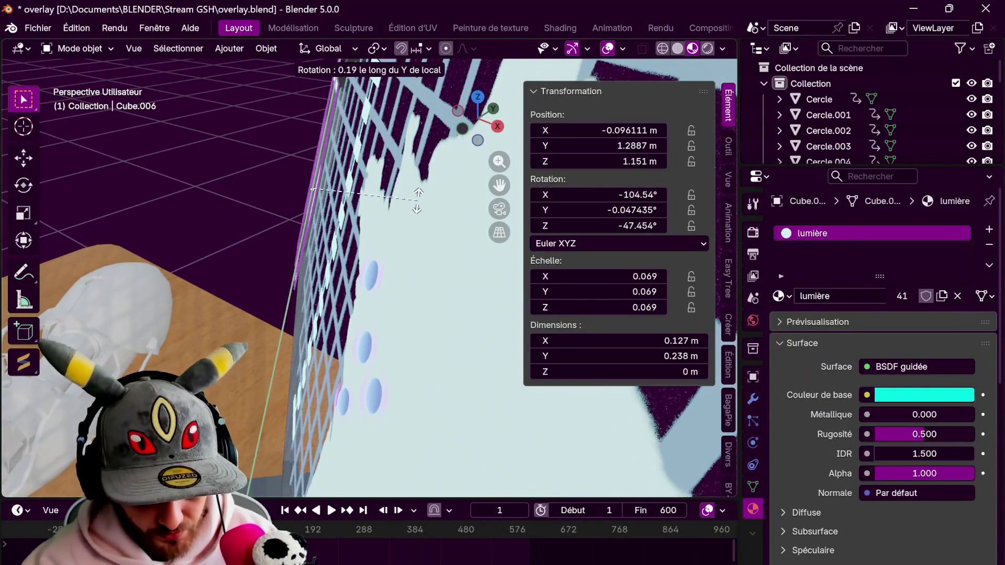
left_click(418, 198)
middle_click_drag(416, 200, 455, 196)
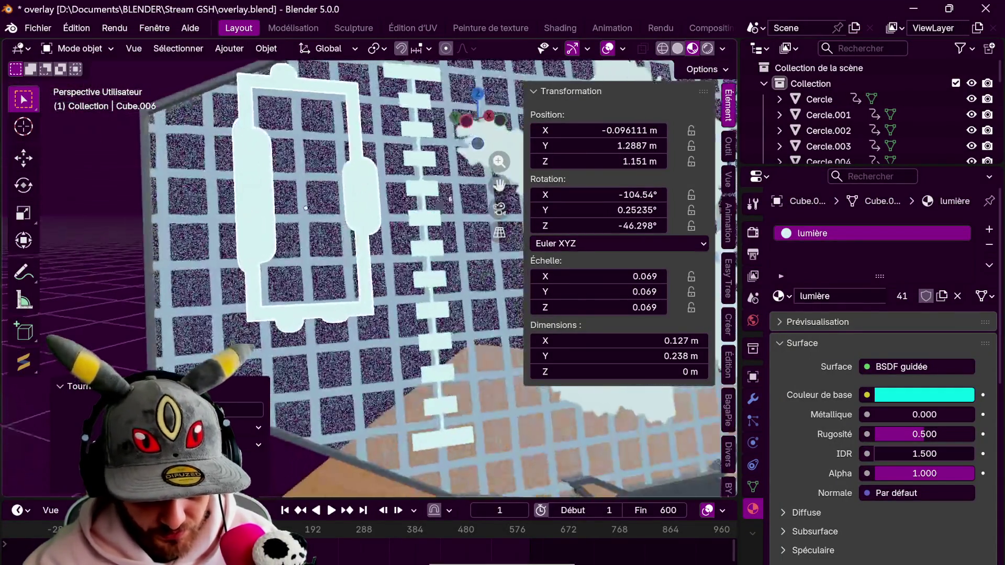
key("g")
key("z")
key("z")
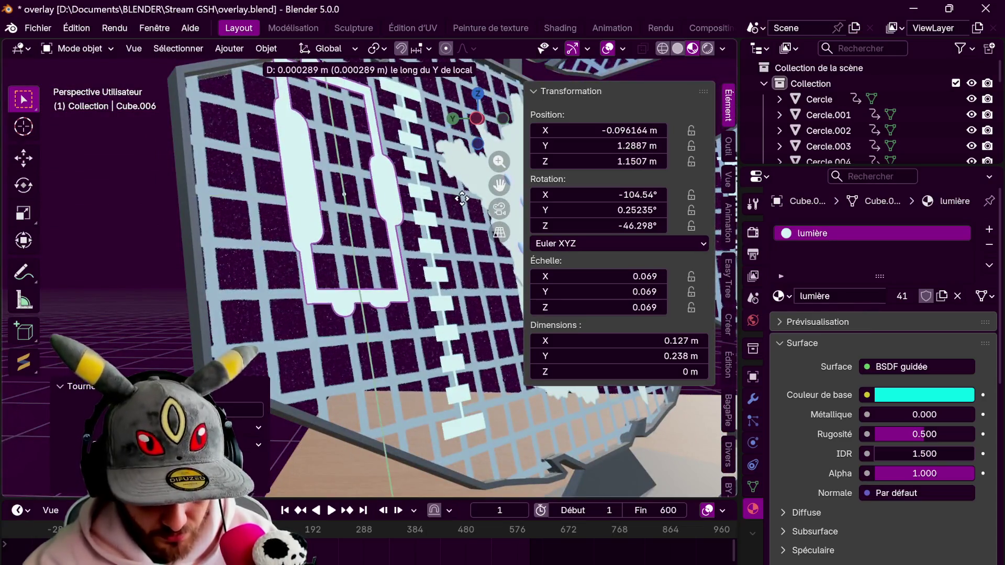
left_click(467, 240)
Resize the icon to 0.077, shift it slightly along local X and correct its local Y rotation
mouse_move(468, 240)
middle_mouse_down()
mouse_move(451, 240)
mouse_move(482, 256)
middle_mouse_up()
key("s")
left_click(439, 244)
key("g")
key("x")
key("x")
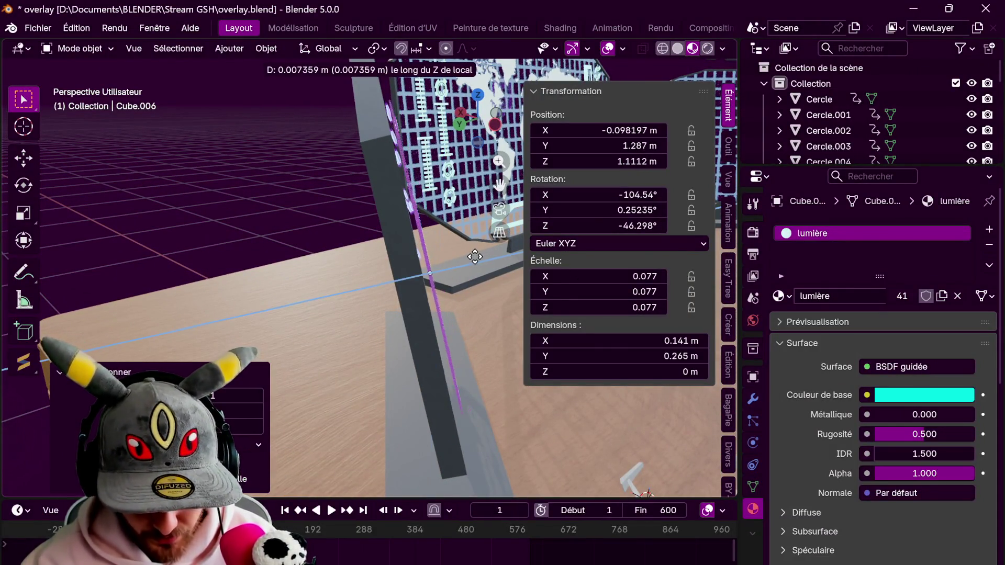
left_click(460, 265)
middle_click_drag(447, 272, 465, 236)
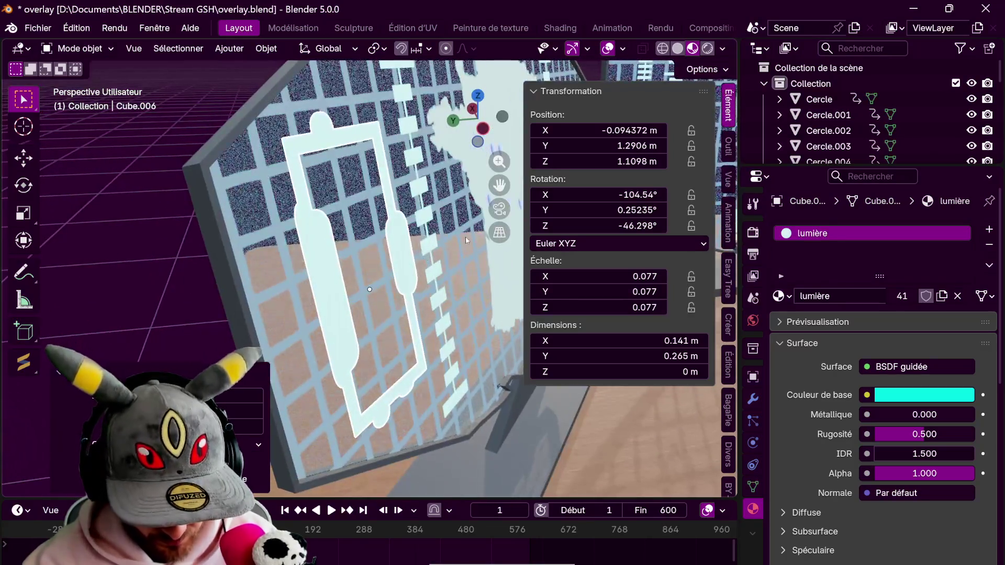
key("r")
key("y")
key("y")
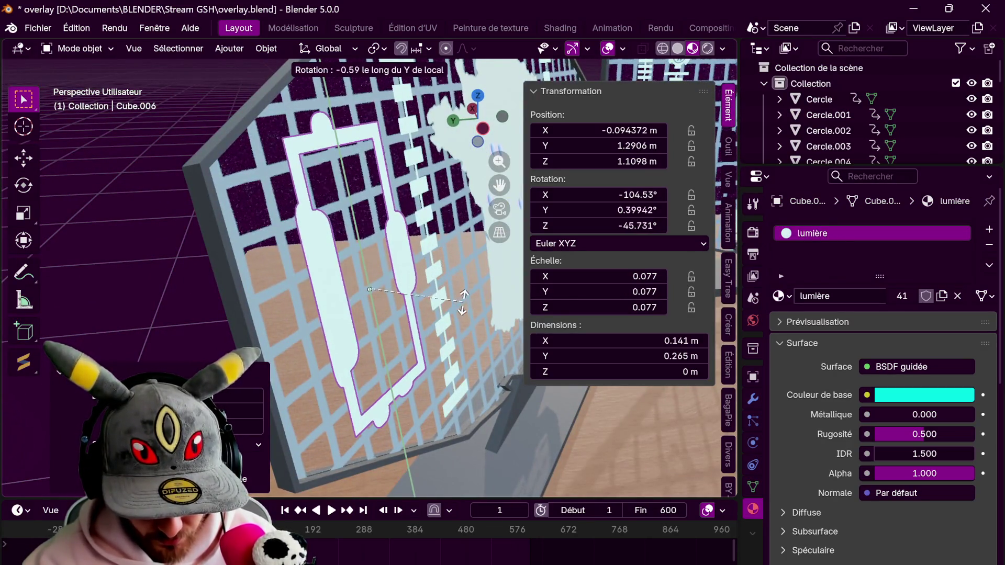
left_click(462, 301)
Slide the small gauge piece along its local depth axis so it sits flush on the panel
mouse_move(439, 275)
middle_mouse_down()
mouse_move(458, 253)
mouse_move(424, 235)
middle_mouse_up()
key("g")
key("z")
key("z")
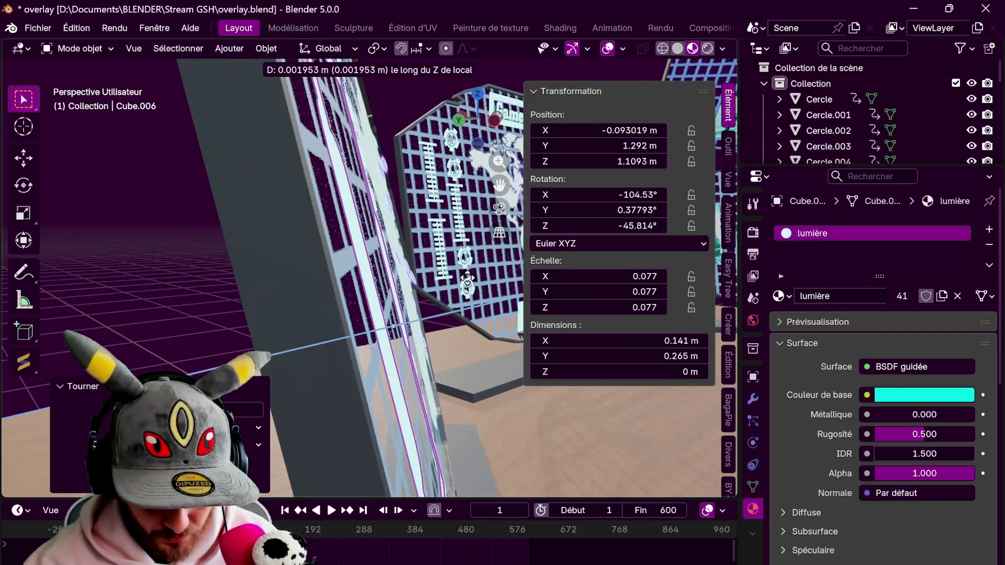
left_click(467, 283)
mouse_move(439, 275)
middle_mouse_down()
mouse_move(330, 291)
mouse_move(338, 282)
middle_mouse_up()
scroll(381, 299, "down", 5)
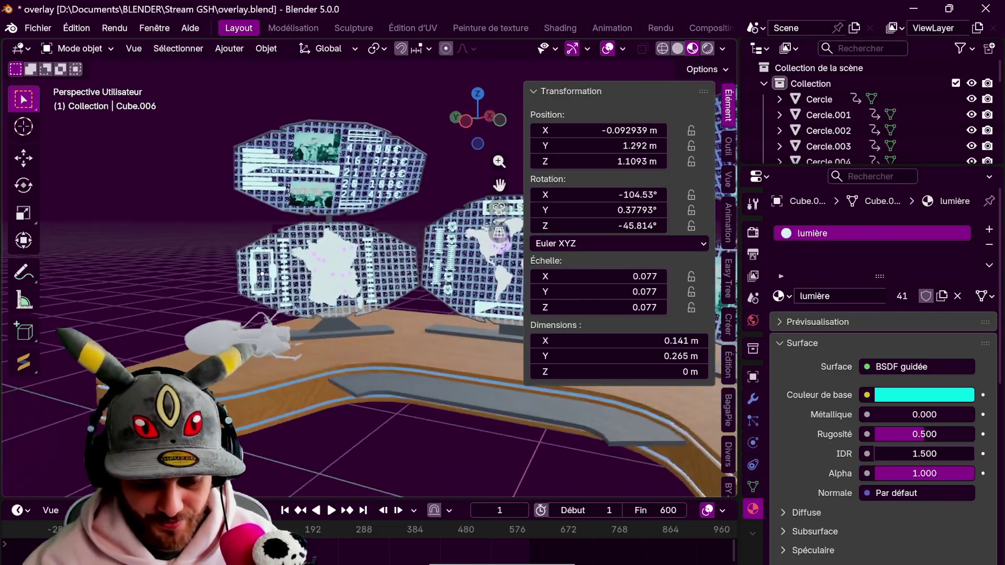
scroll(338, 259, "up", 3)
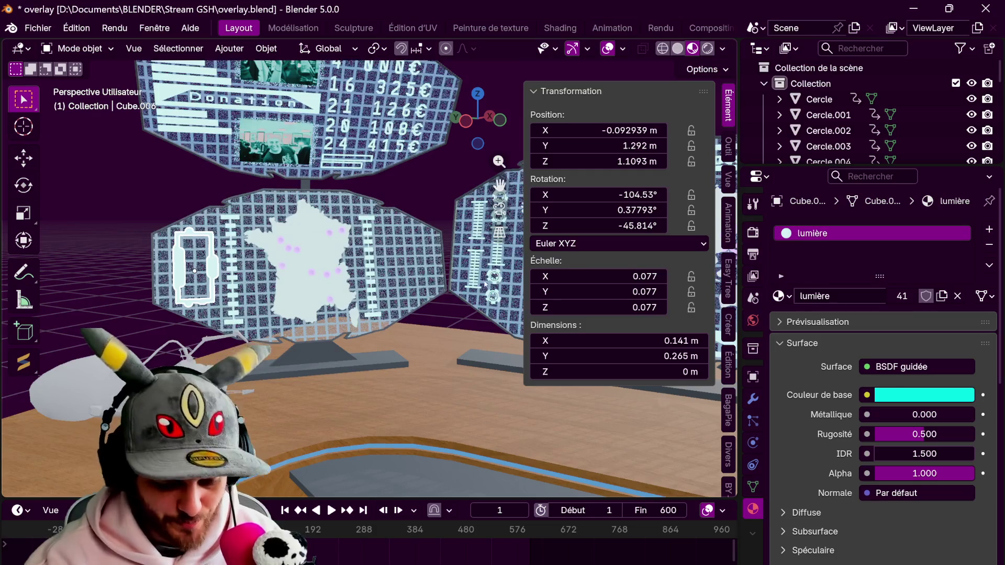
Duplicate the gauge piece onto the France map's right side and adjust the copy's depth against the screen
middle_click_drag(376, 282, 410, 307)
key("g")
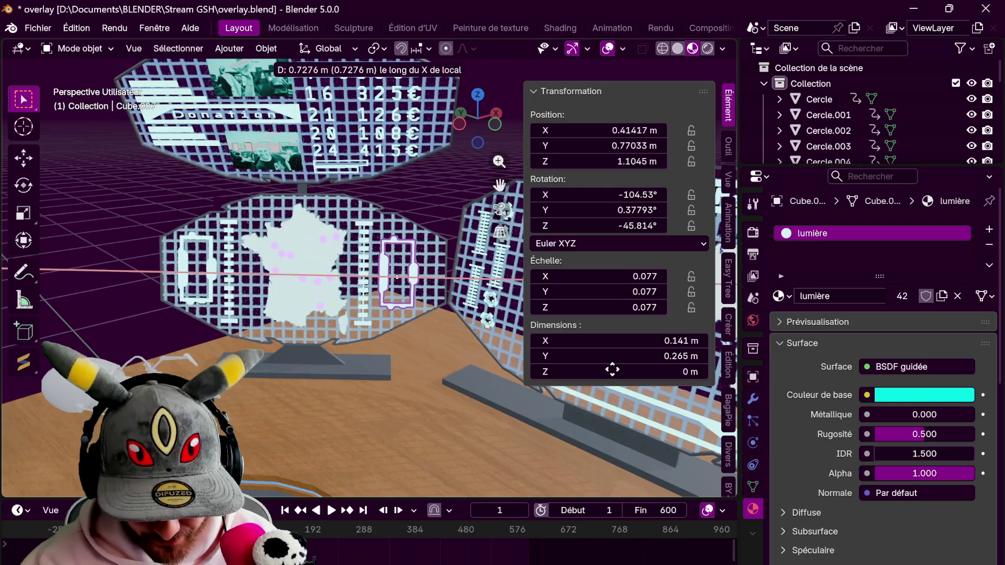
left_click(626, 379)
mouse_move(440, 314)
middle_mouse_down()
mouse_move(471, 283)
mouse_move(487, 306)
mouse_move(353, 251)
mouse_move(439, 314)
mouse_move(472, 306)
middle_mouse_up()
scroll(454, 269, "up", 6)
scroll(454, 269, "down", 5)
key("g")
key("z")
key("z")
left_click(526, 342)
key("g")
key("z")
key("z")
left_click(462, 311)
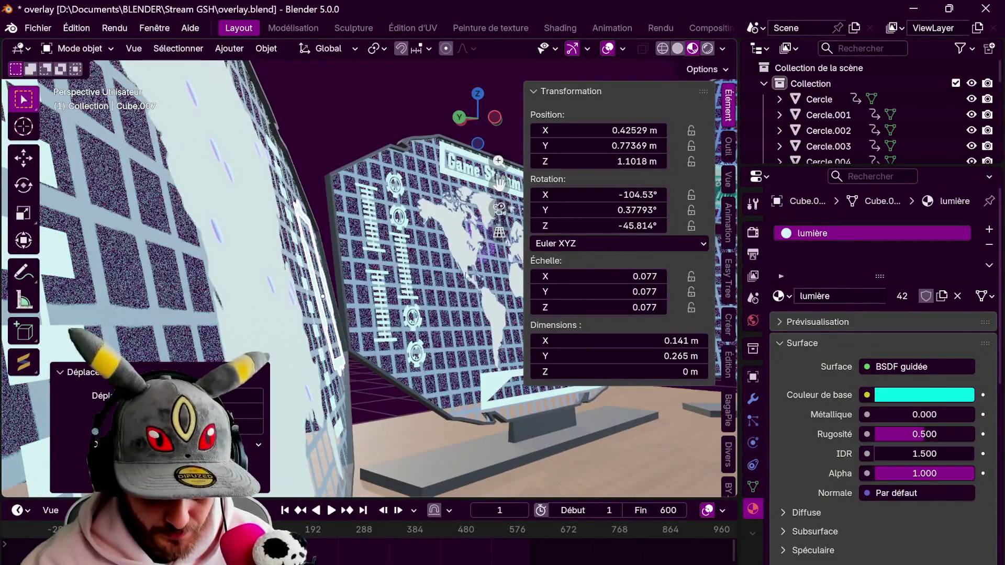
scroll(392, 298, "down", 4)
Enlarge the gauge copy to about 0.071×0.116 and reposition it along its local Y axis
middle_click_drag(381, 327, 417, 214)
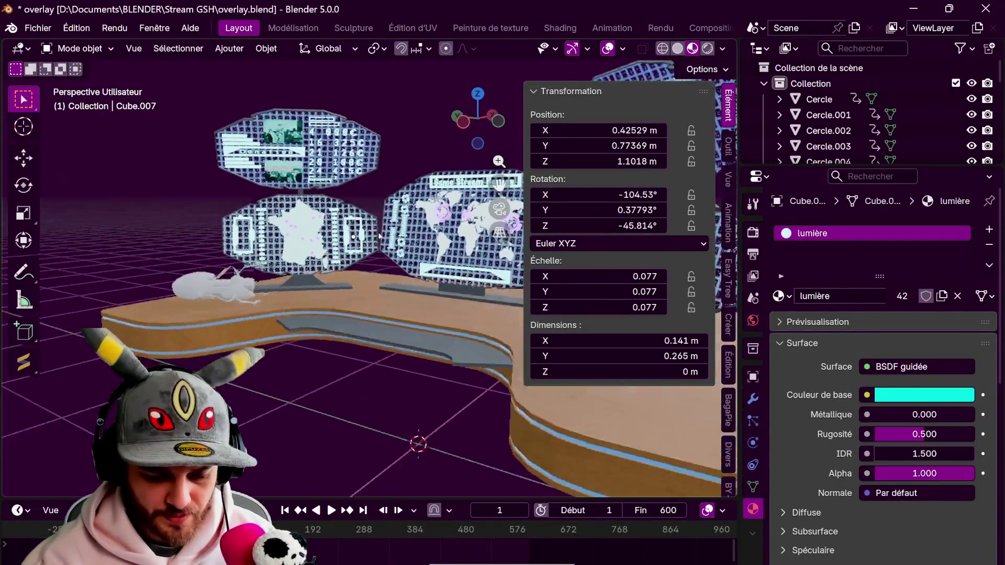
scroll(434, 243, "up", 3)
scroll(433, 243, "up", 3)
scroll(429, 284, "up", 2)
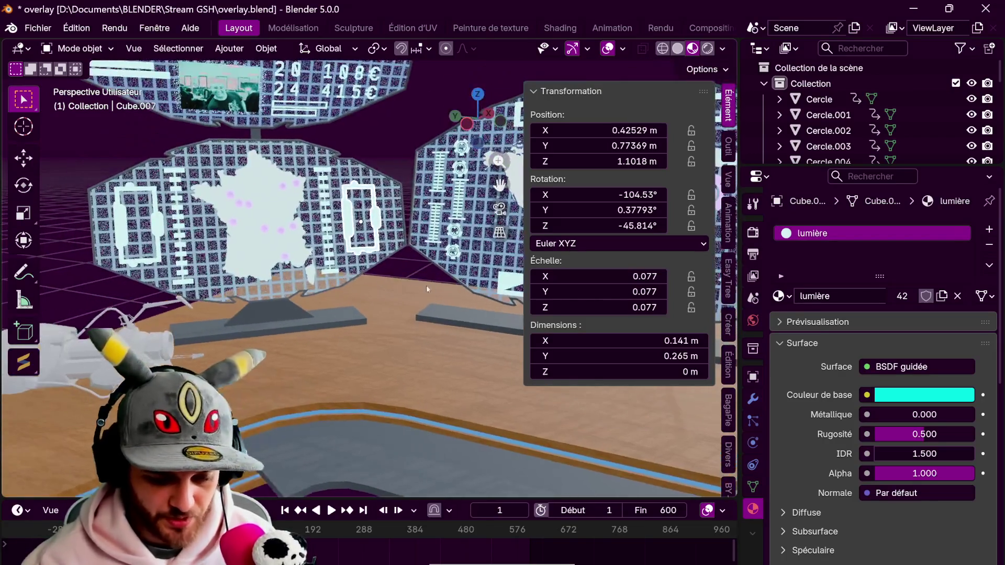
key("s")
left_click(442, 292)
key("g")
key("y")
key("y")
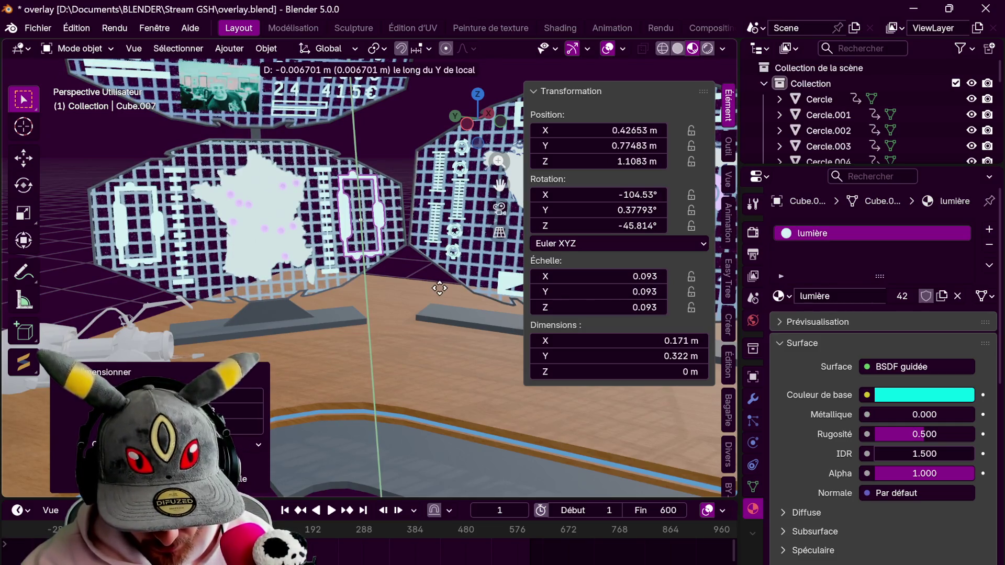
left_click(439, 290)
middle_click_drag(439, 290, 487, 197)
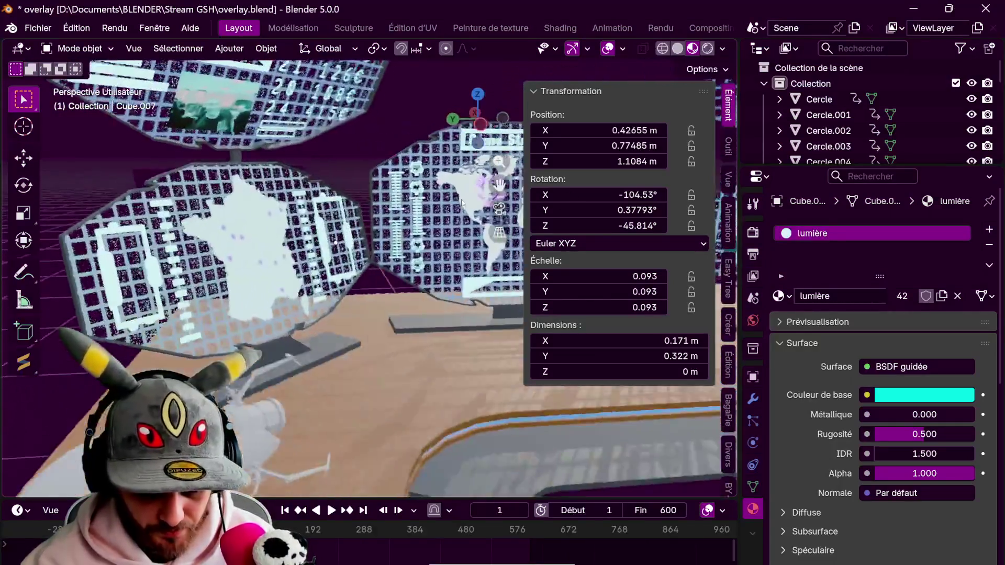
scroll(440, 283, "down", 3)
mouse_move(439, 236)
middle_mouse_down()
mouse_move(485, 314)
mouse_move(439, 259)
middle_mouse_up()
scroll(439, 259, "up", 4)
Duplicate the ladder-style scale element Plan.010, rotate it, lower it onto the screen and stretch it taller
left_click(420, 236)
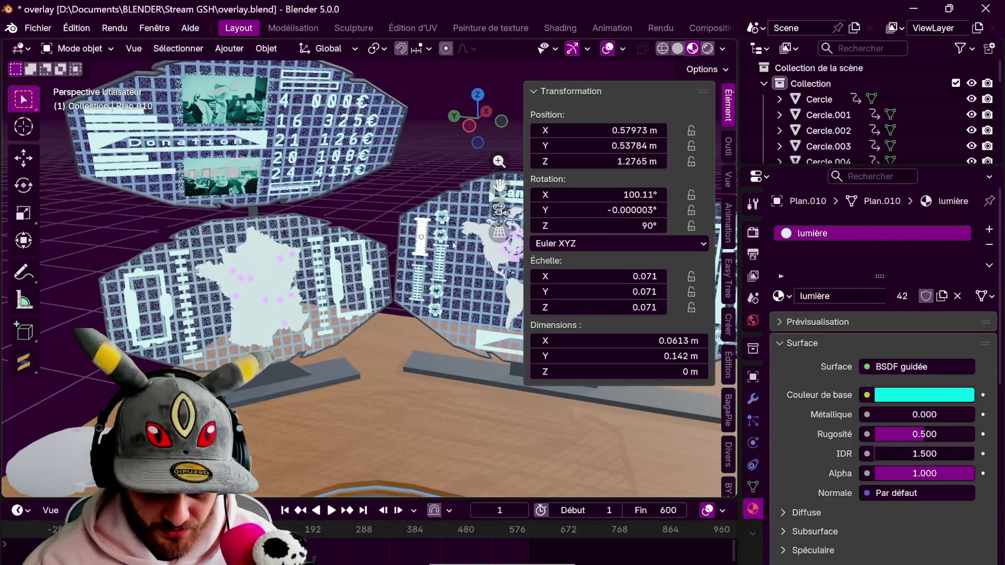
key("KP_7")
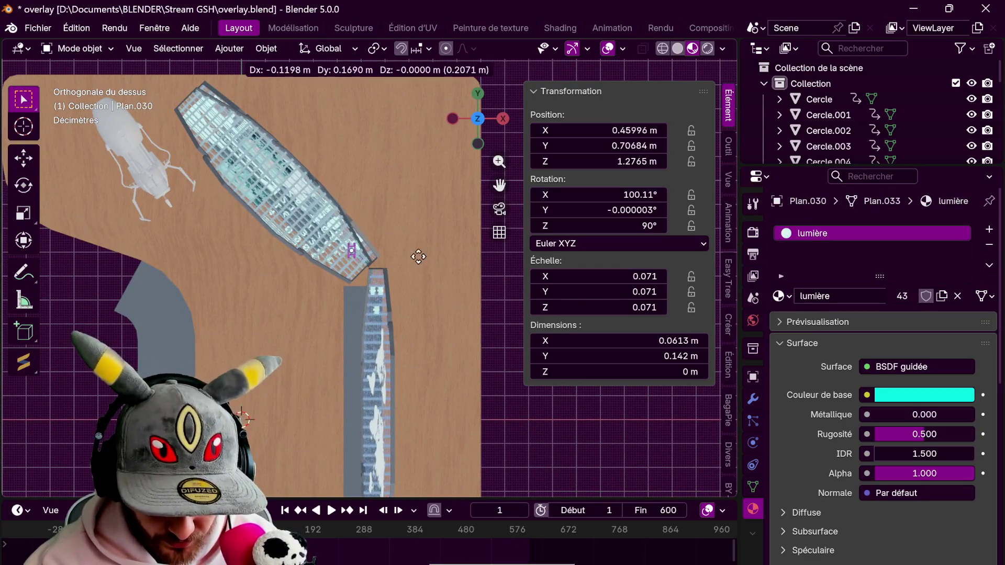
left_click(420, 258)
key("r")
left_click(418, 181)
mouse_move(418, 182)
middle_mouse_down()
mouse_move(441, 202)
mouse_move(486, 377)
mouse_move(440, 345)
middle_mouse_up()
scroll(422, 183, "up", 4)
key("g")
key("z")
left_click(412, 327)
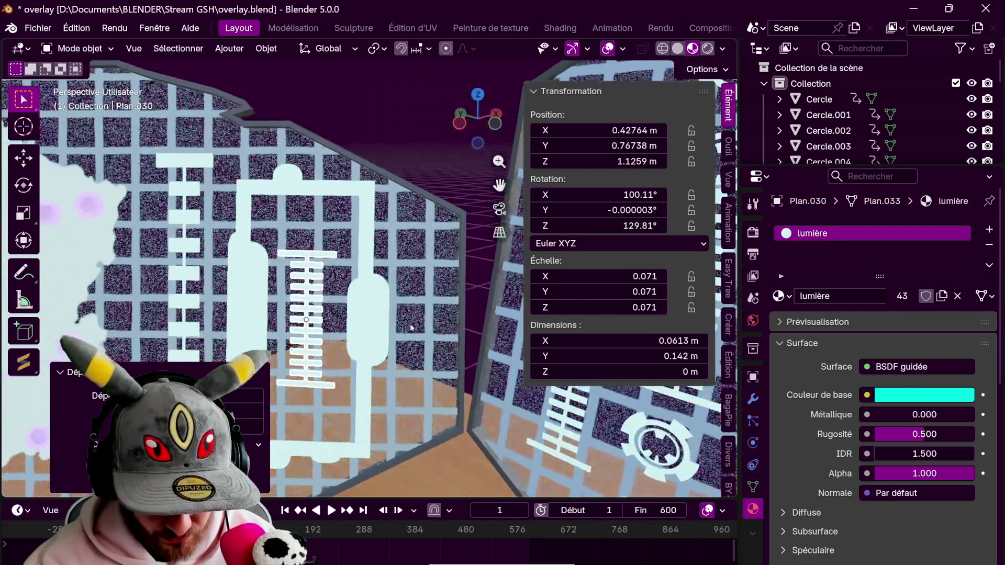
key("s")
key("z")
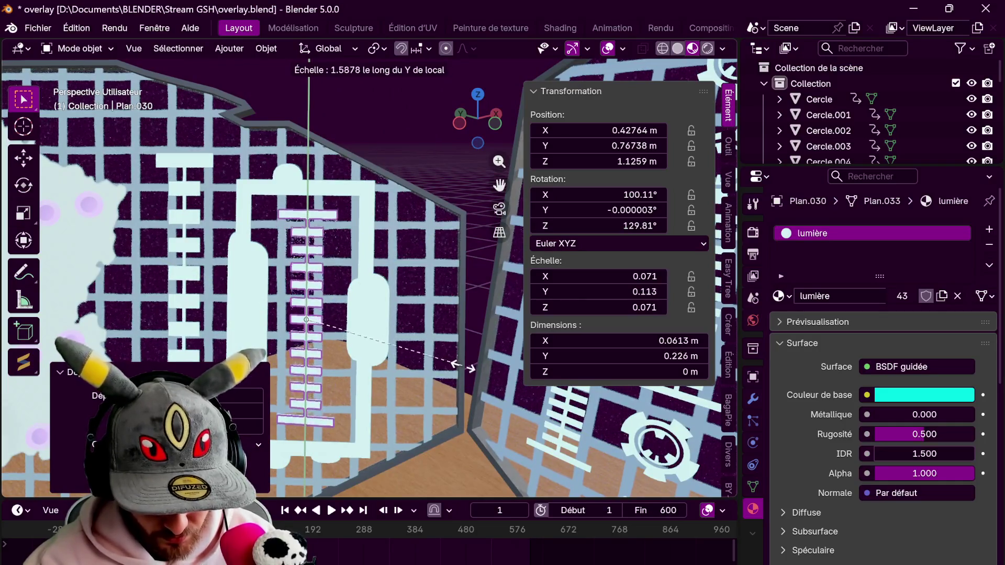
left_click(463, 369)
Tilt the scale bar flat against the screen, straighten it about local Z, then start a copy sliding along X
middle_click_drag(439, 345, 434, 260)
scroll(435, 260, "down", 3)
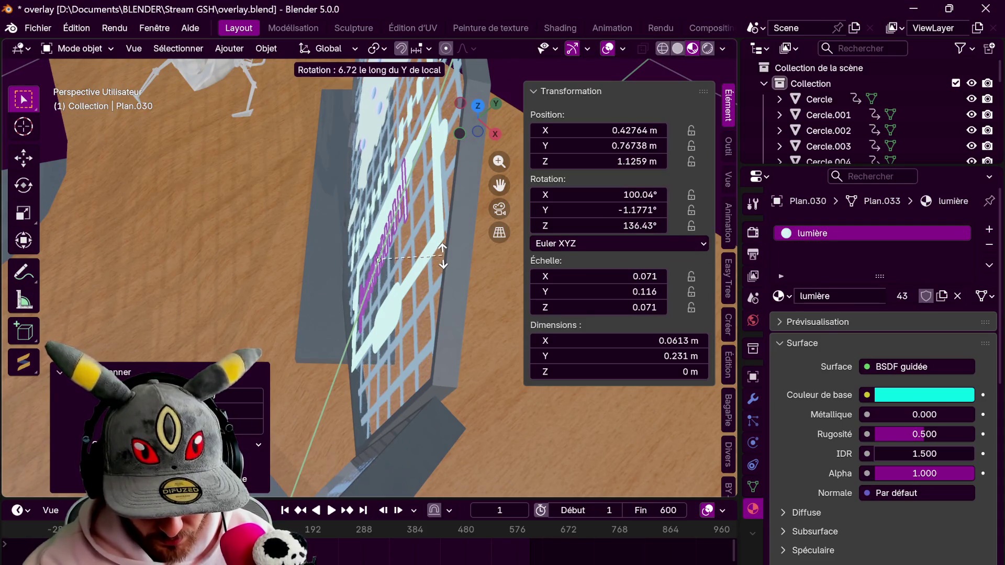
left_click(441, 258)
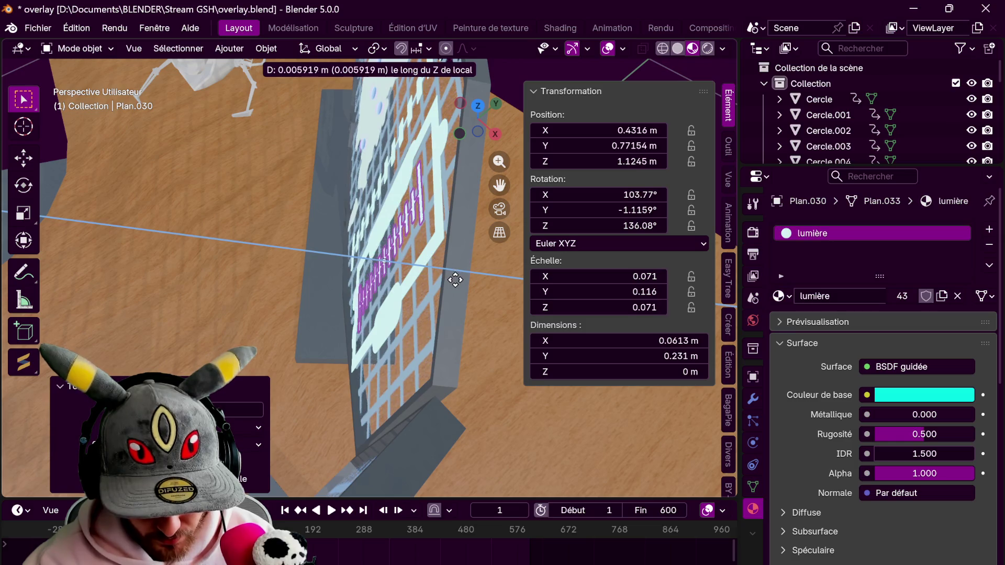
left_click(467, 297)
mouse_move(467, 297)
middle_mouse_down()
mouse_move(427, 260)
mouse_move(450, 268)
middle_mouse_up()
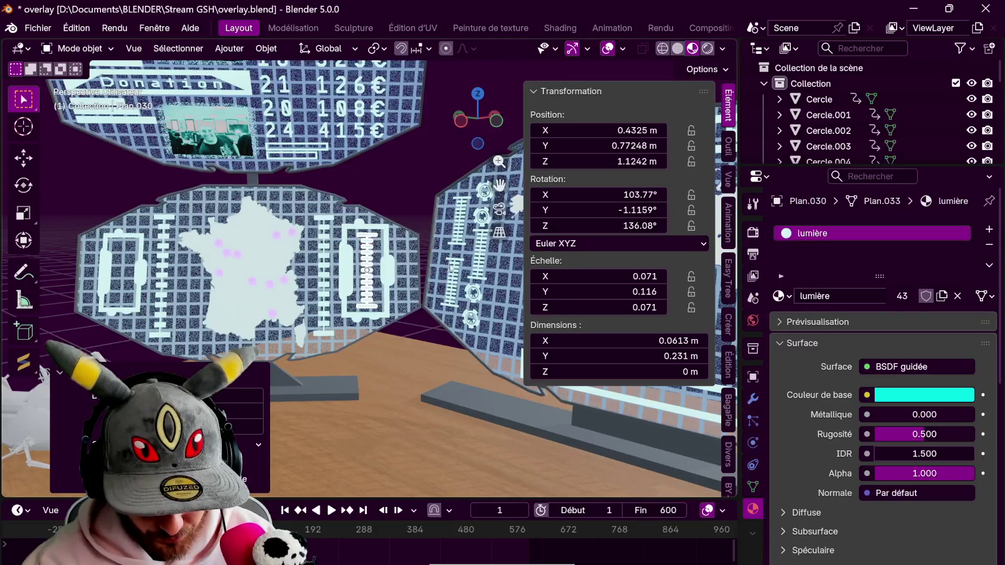
key("r")
key("z")
key("z")
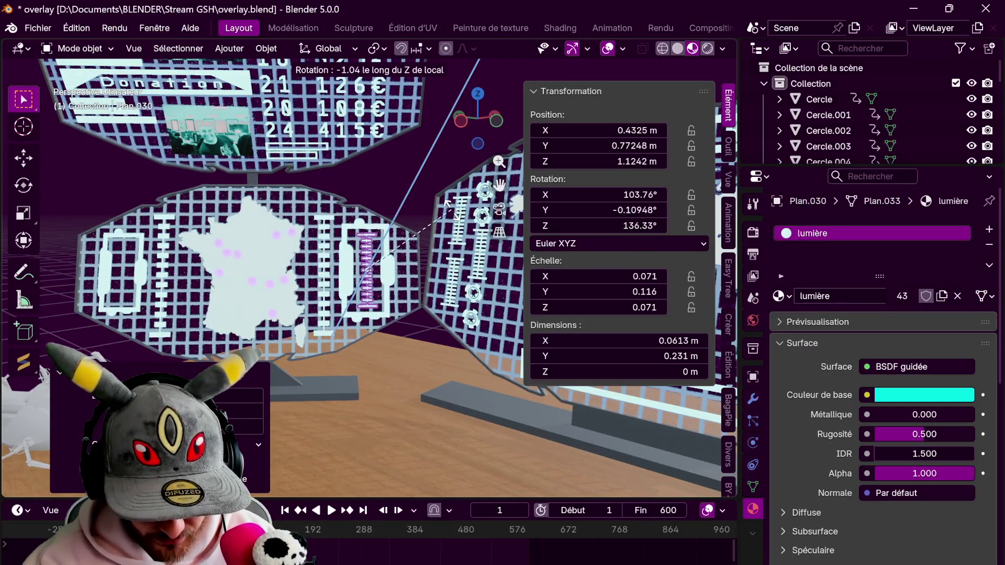
left_click(444, 202)
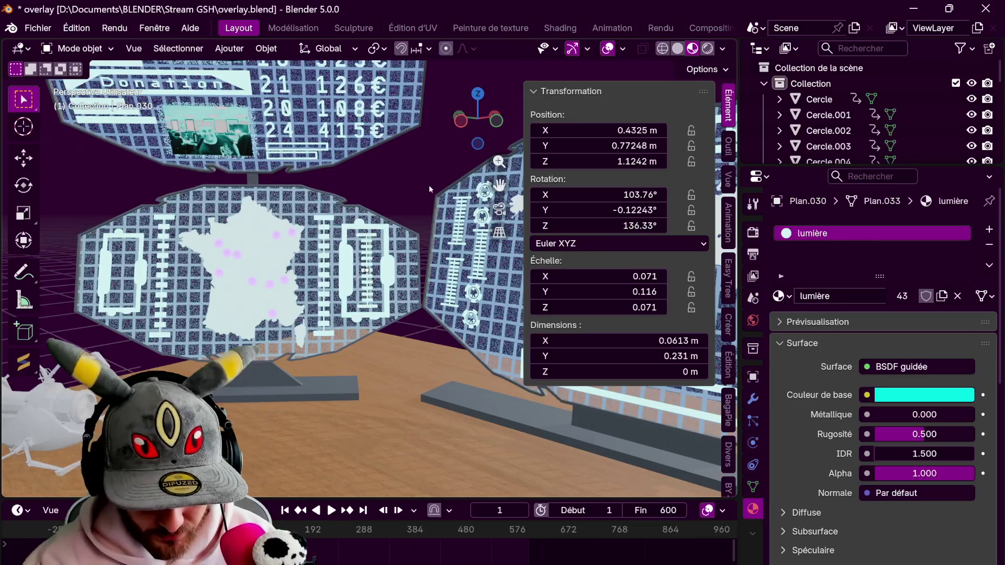
middle_click_drag(428, 184, 469, 281)
key("shift+d")
key("x")
key("x")
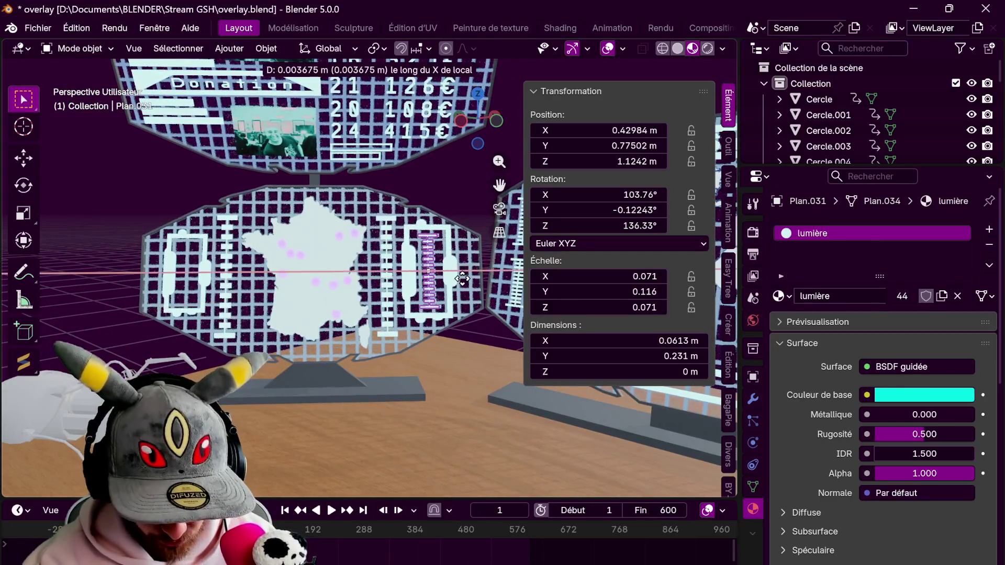
Place the scale bar copy in the left gauge frame, shorten it to 0.084 height and press it onto the screen
left_click(221, 308)
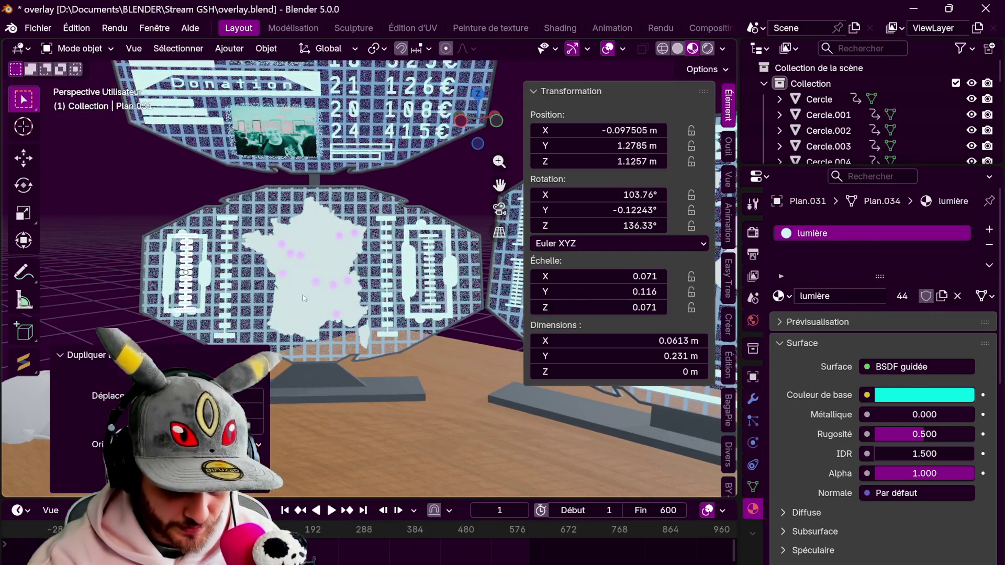
key("s")
key("y")
key("y")
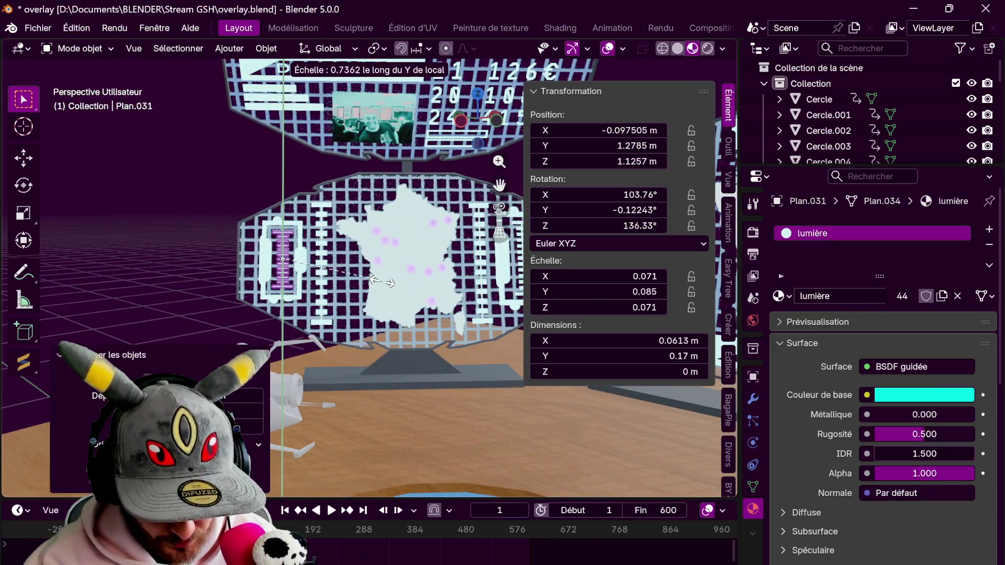
left_click(385, 282)
middle_click_drag(393, 275, 455, 274)
key("g")
key("z")
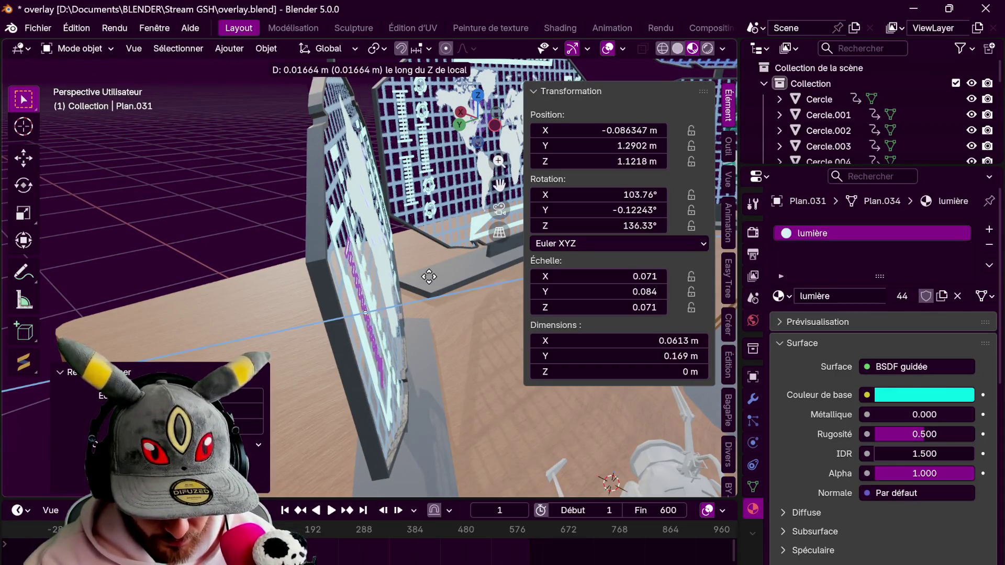
left_click(429, 277)
middle_click_drag(466, 258, 473, 210)
mouse_move(420, 235)
middle_mouse_down()
mouse_move(370, 204)
mouse_move(439, 189)
mouse_move(408, 235)
mouse_move(453, 224)
middle_mouse_up()
scroll(408, 235, "down", 2)
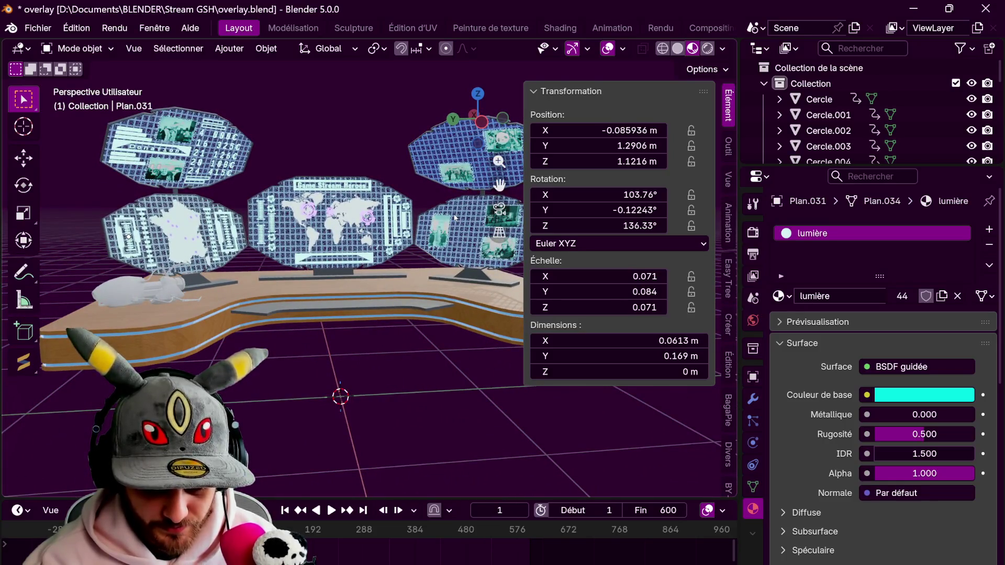
Orbit to an overview of the desk and open the Ajouter menu of addable objects
mouse_move(486, 314)
middle_mouse_down()
mouse_move(399, 315)
mouse_move(347, 245)
mouse_move(490, 350)
mouse_move(422, 316)
mouse_move(468, 305)
mouse_move(456, 308)
middle_mouse_up()
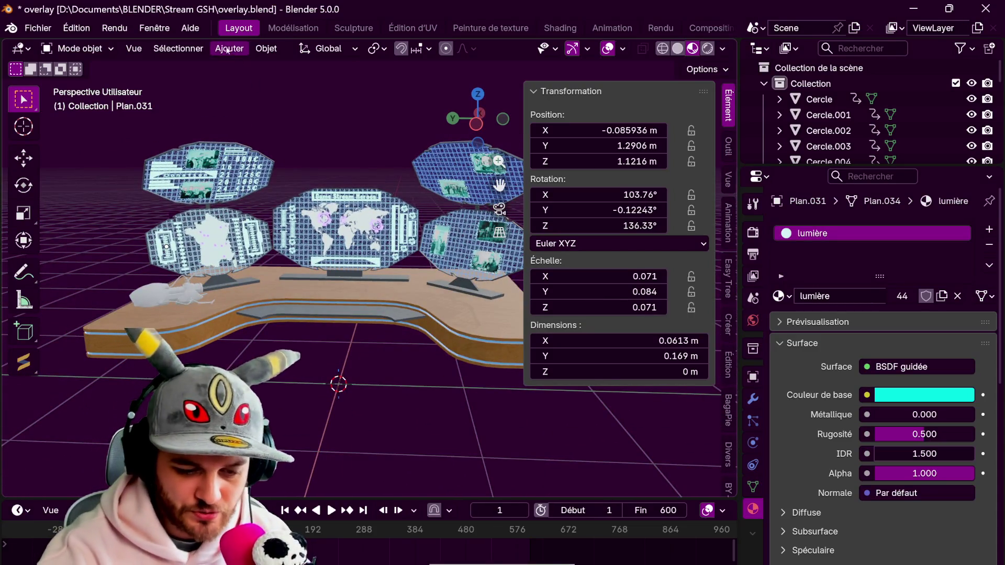
left_click(229, 49)
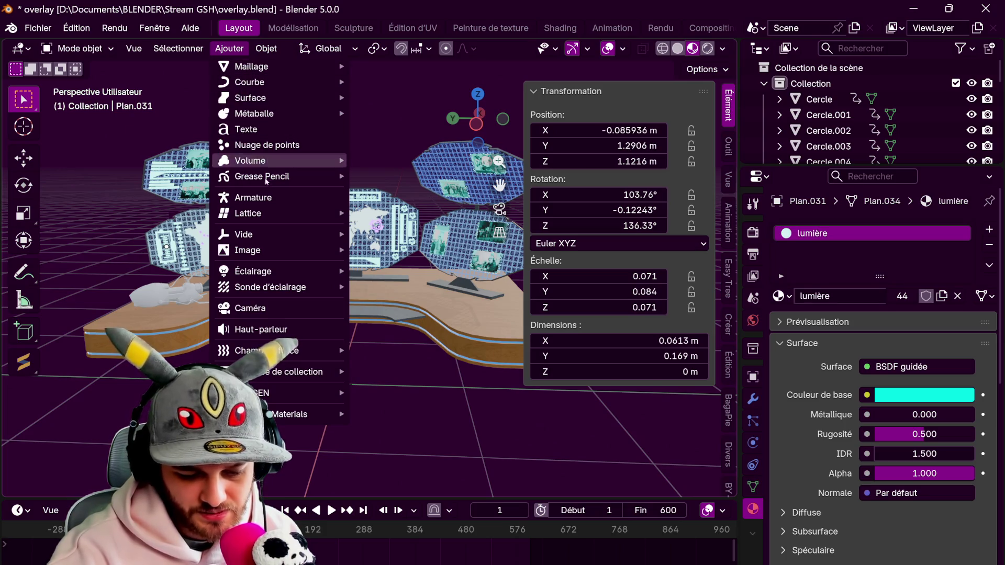
Add a camera, snap it to the current viewpoint and nudge it along Y, X and Z toward the desk
mouse_move(269, 286)
left_click(288, 306)
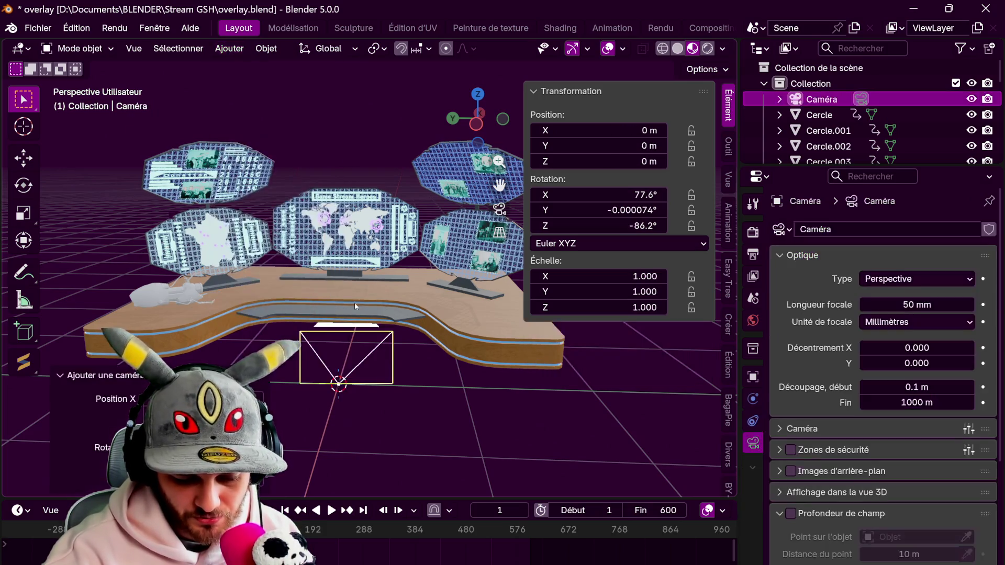
scroll(432, 329, "up", 2)
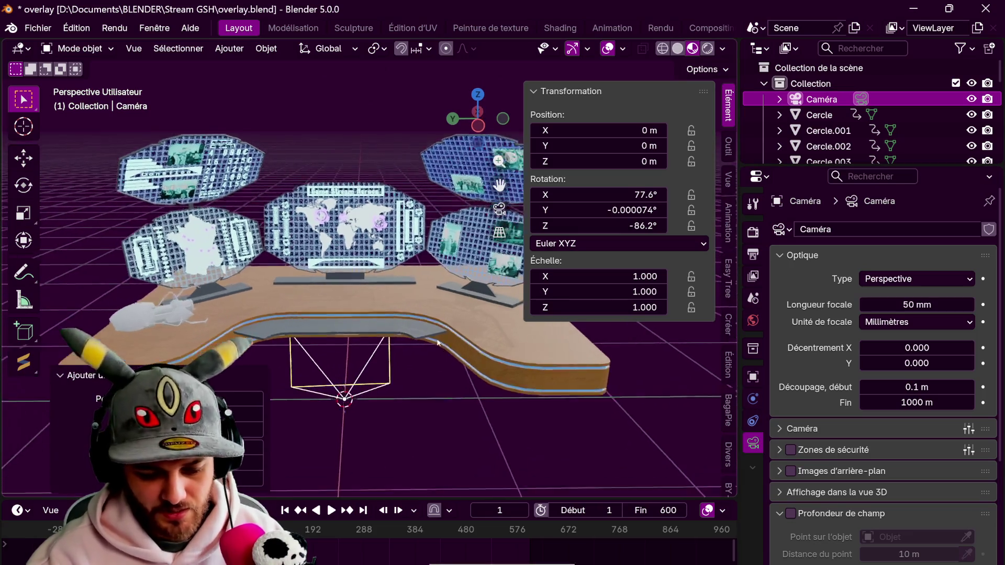
scroll(435, 328, "up", 2)
scroll(437, 324, "up", 2)
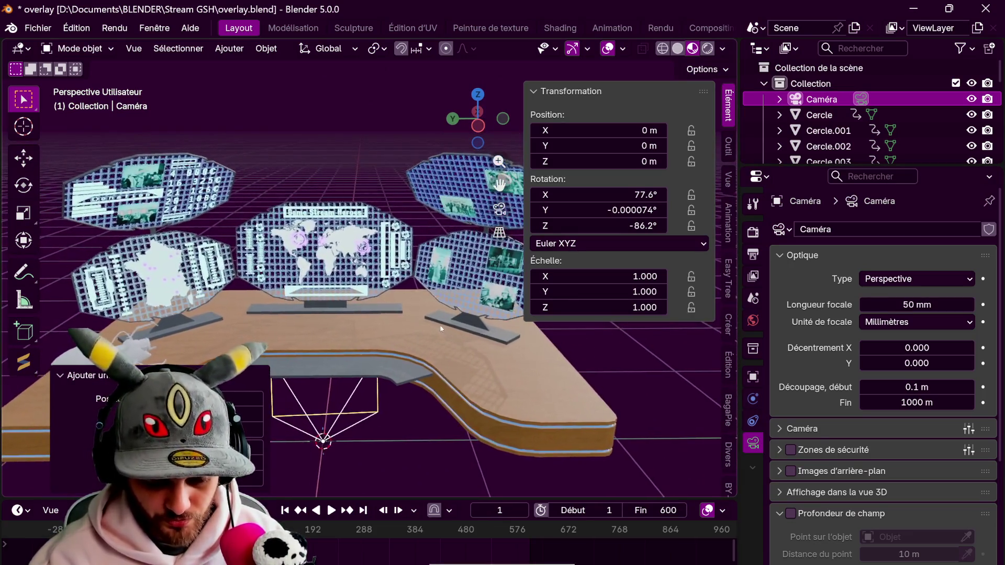
key("ctrl+alt+KP_0")
key("g")
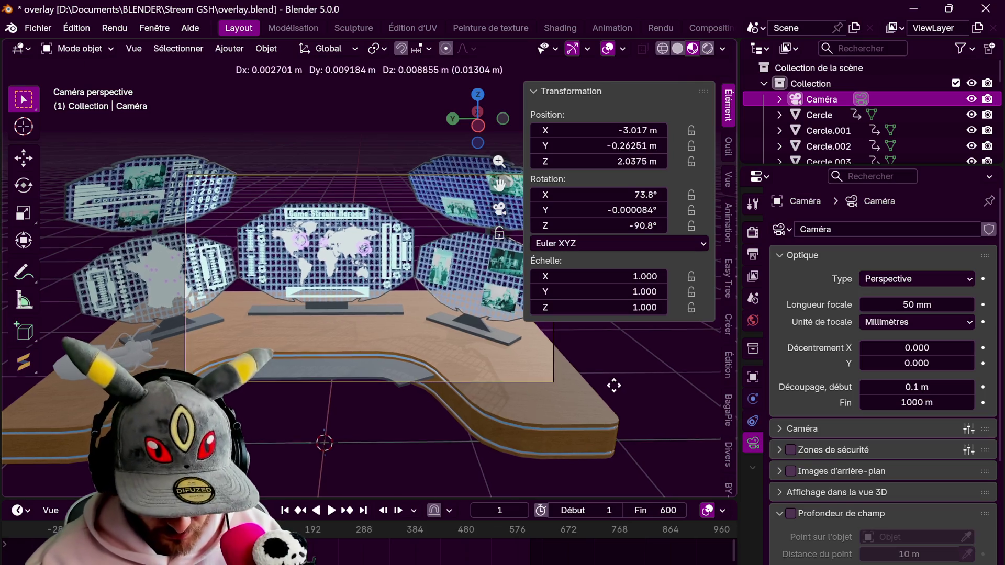
key("y")
left_click(585, 387)
key("g")
key("x")
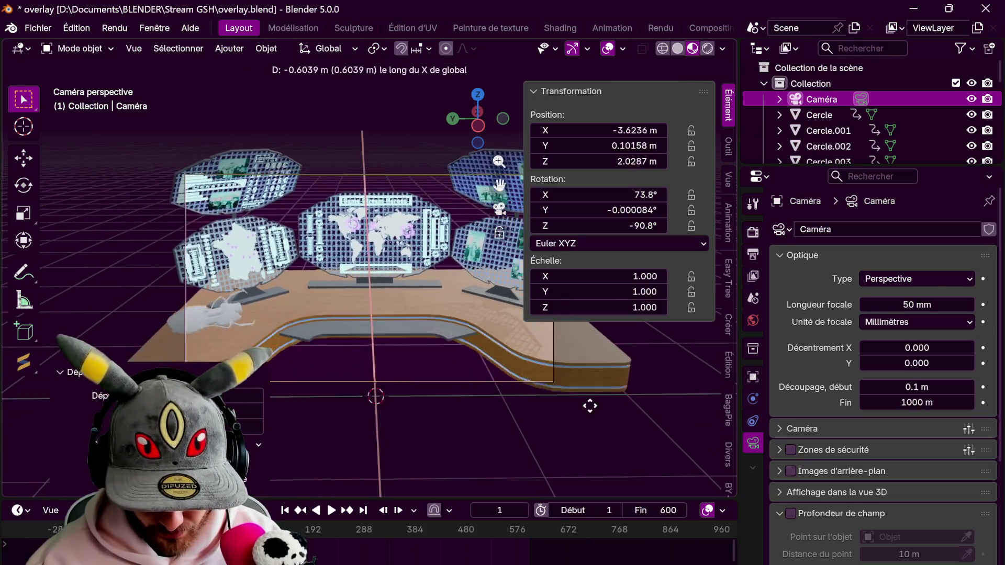
left_click(587, 390)
key("g")
key("z")
left_click(590, 398)
key("g")
key("z")
left_click(587, 395)
Fine-tune the camera to about X −4.0, Z 2.25 so all five panels sit centred in frame
key("g")
key("y")
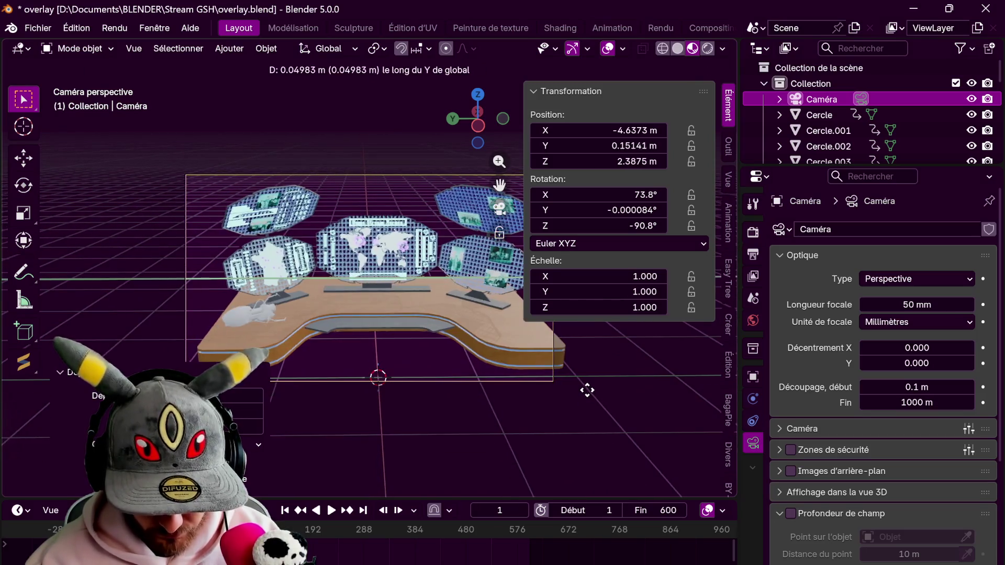
key("x")
left_click(589, 396)
key("g")
key("y")
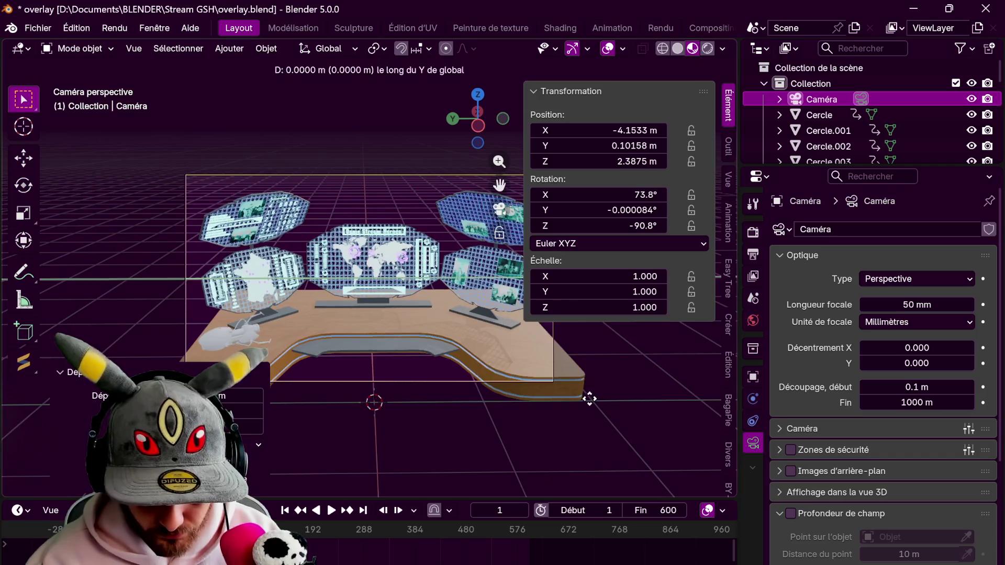
left_click(591, 397)
key("g")
key("z")
left_click(590, 397)
key("g")
key("x")
left_click(591, 400)
key("g")
key("z")
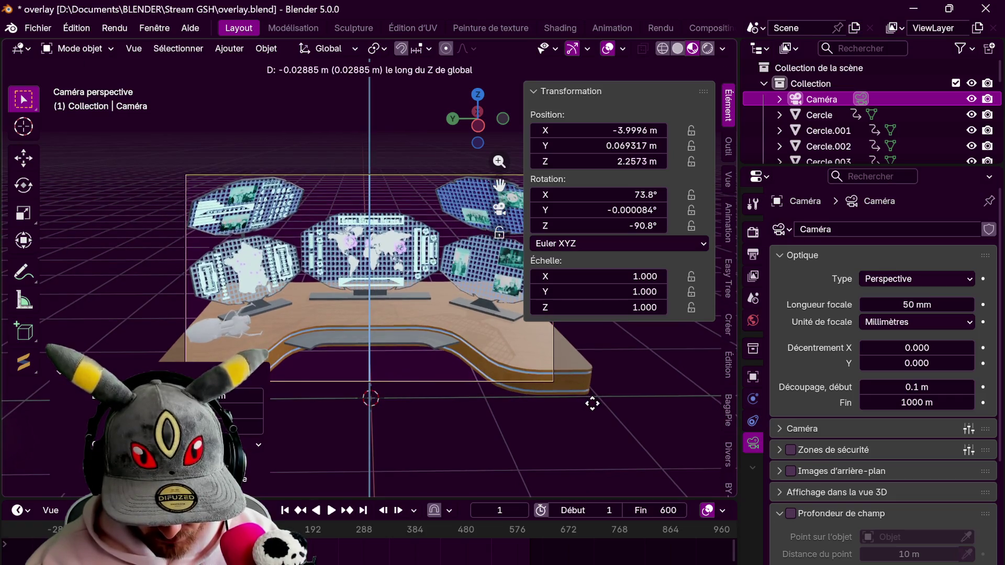
left_click(592, 402)
left_click(631, 397)
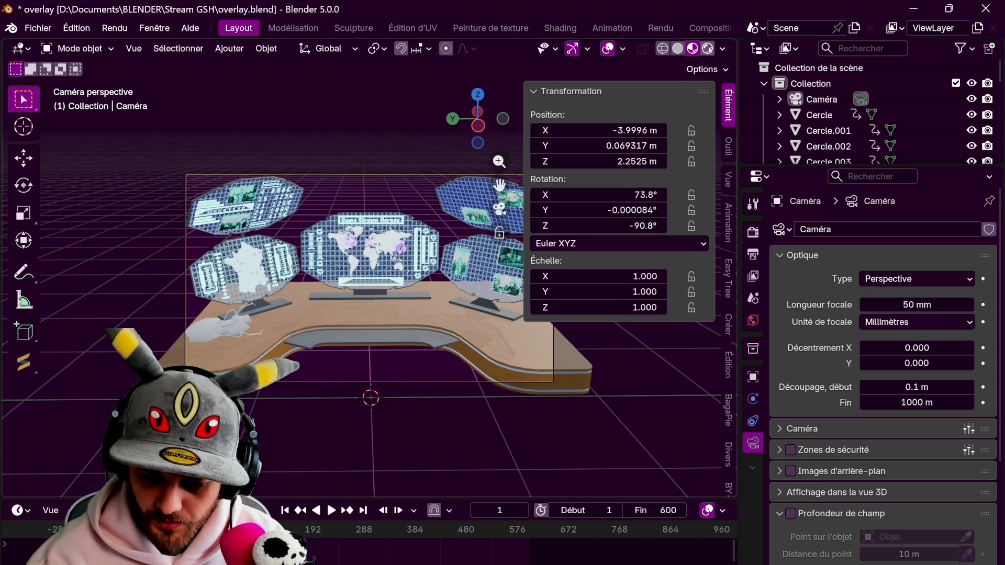
Preview the framed scene with full Cycles rendered shading in the viewport
key("z")
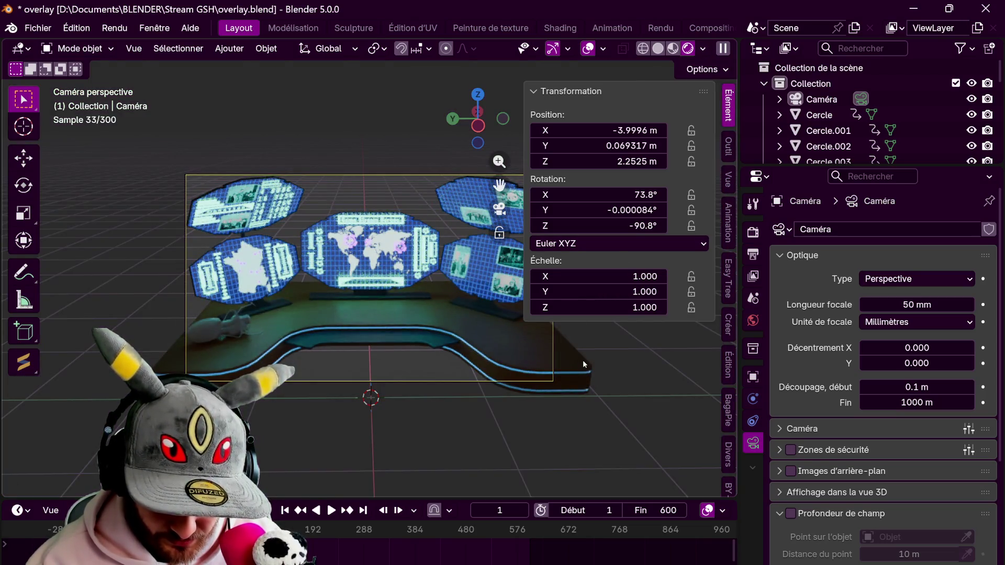
left_click(752, 232)
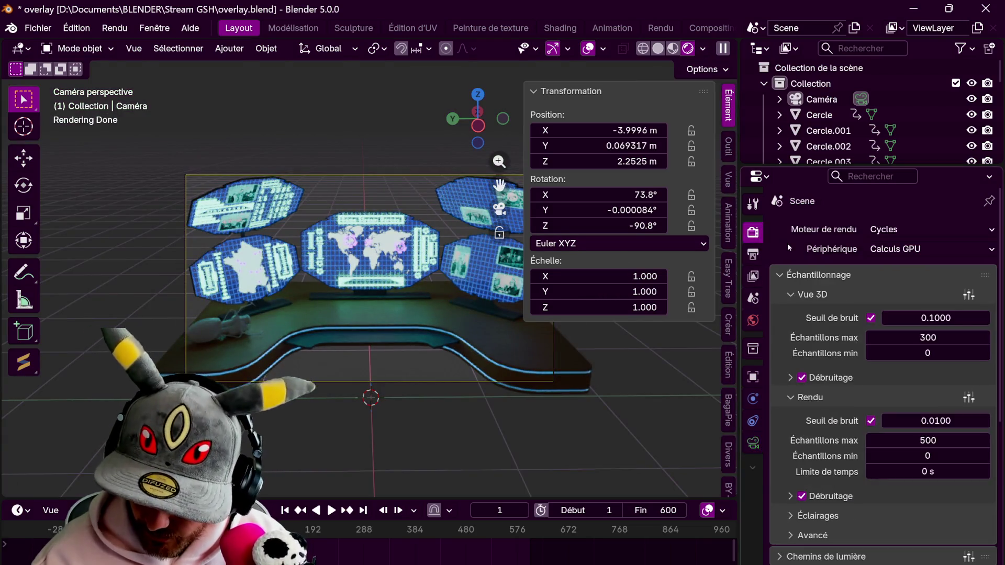
scroll(864, 353, "down", 4)
scroll(864, 392, "down", 2)
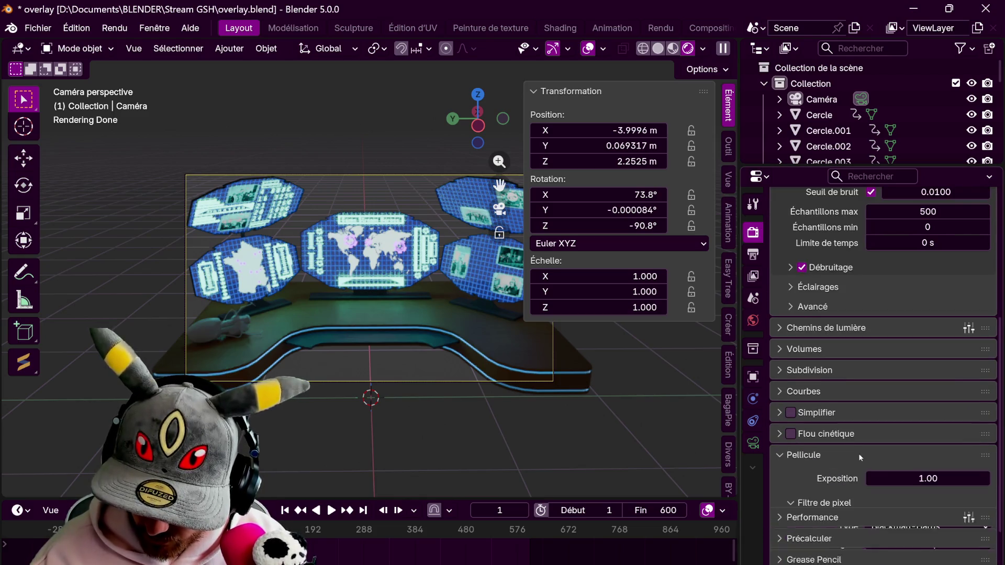
Set the Performance tile size to 1024 and launch the final render with F12
left_click(801, 454)
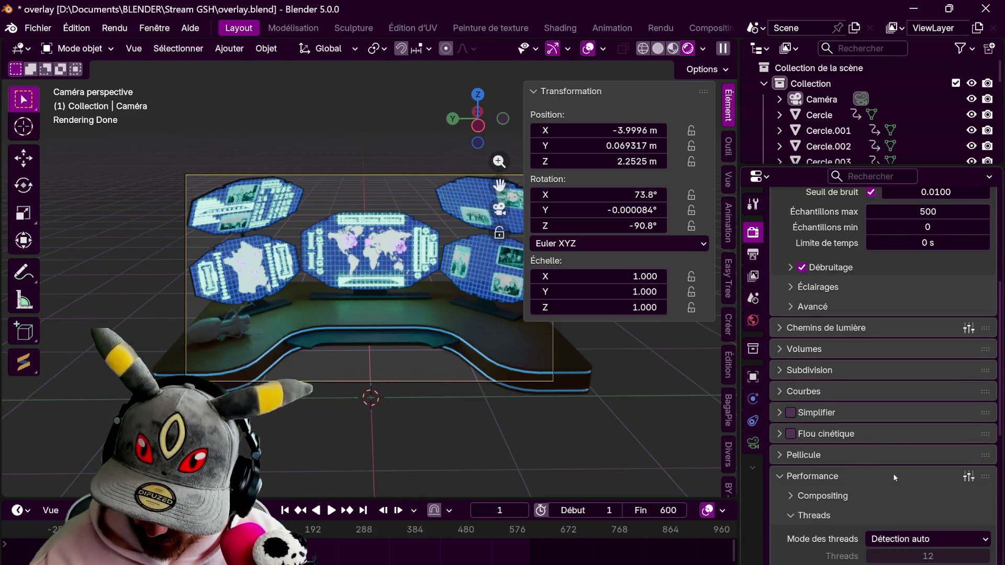
scroll(879, 393, "down", 4)
double_click(926, 449)
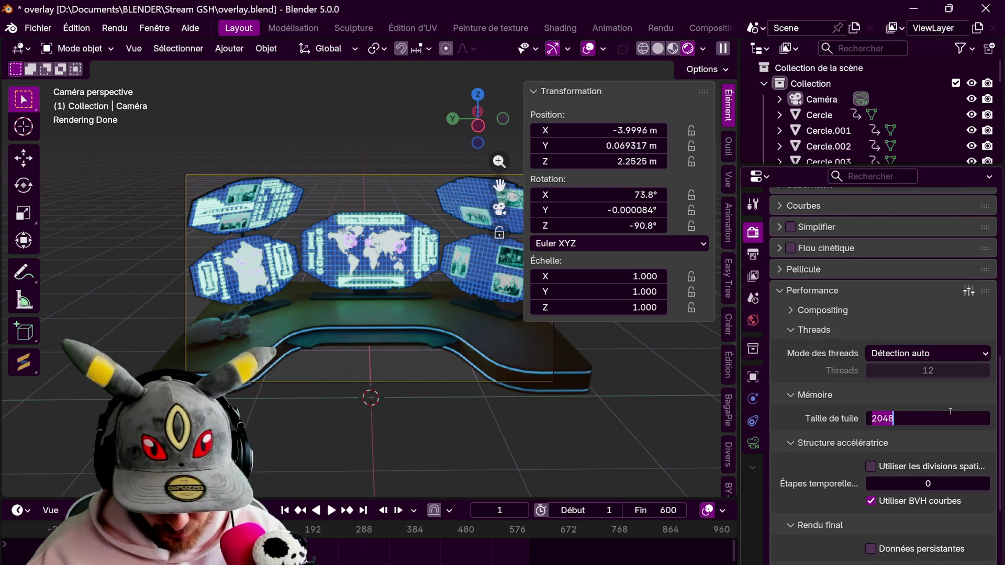
type("1024")
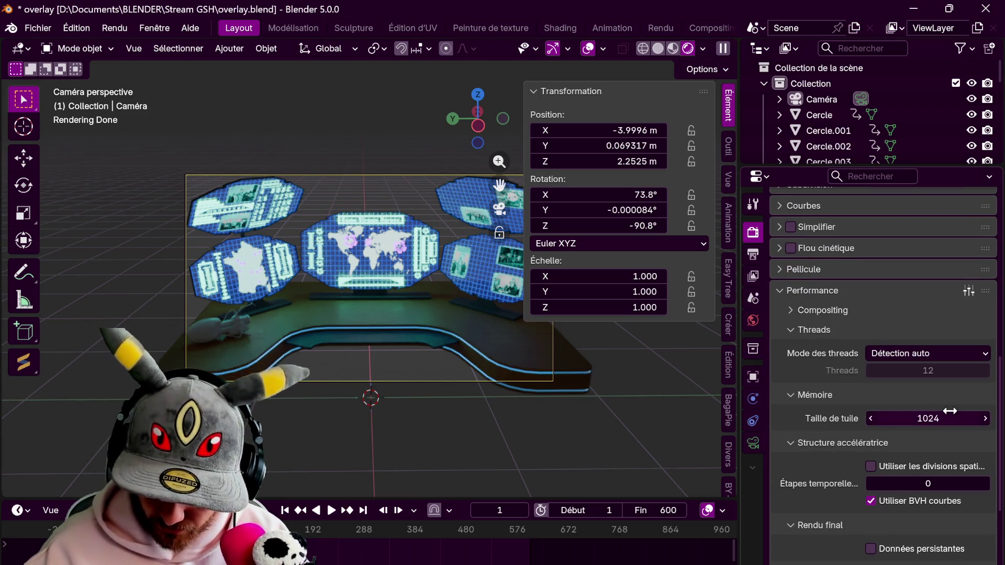
key("Return")
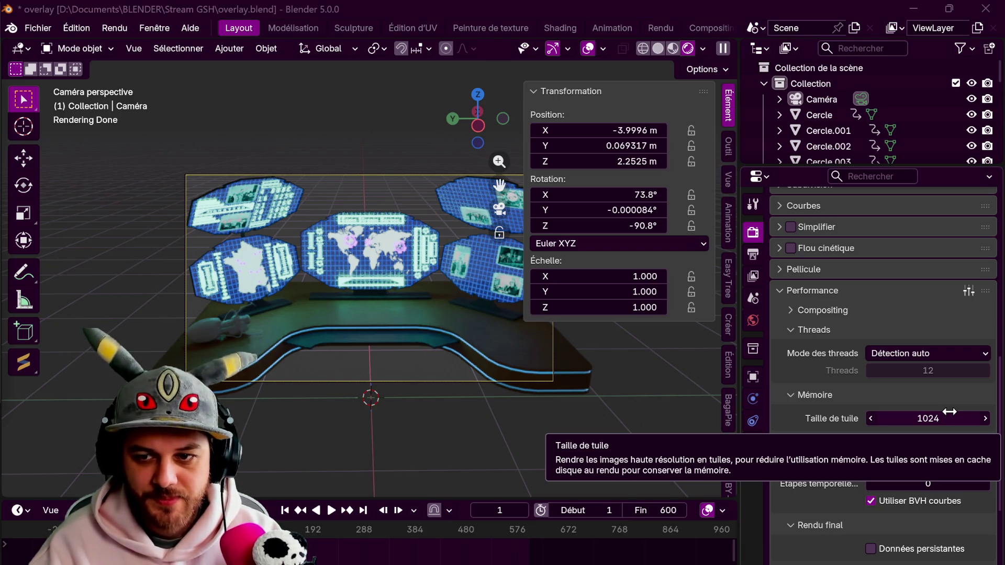
key("F12")
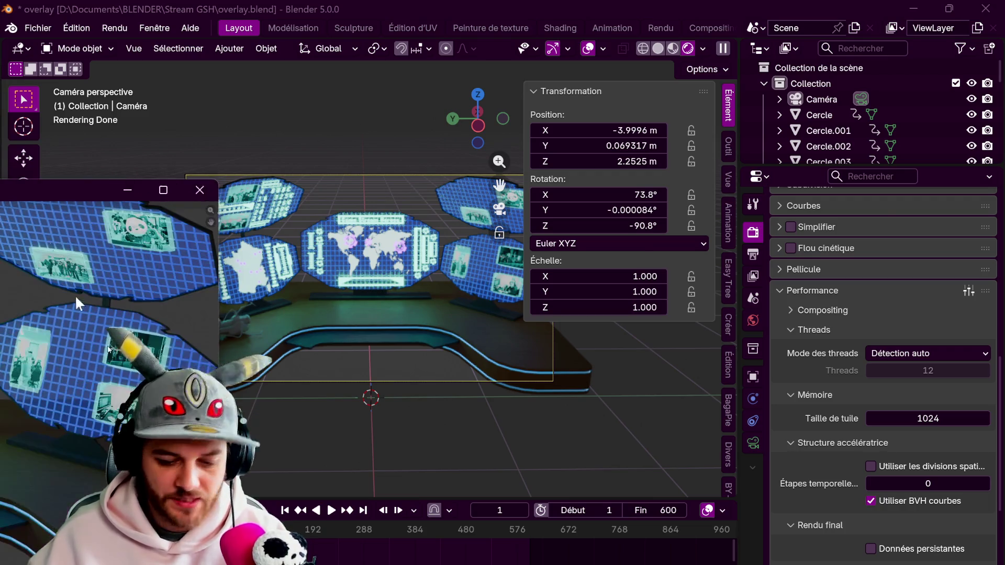
Maximize the render window and briefly browse the Pictures folder before cancelling the file browser
left_click_drag(118, 189, 503, 1)
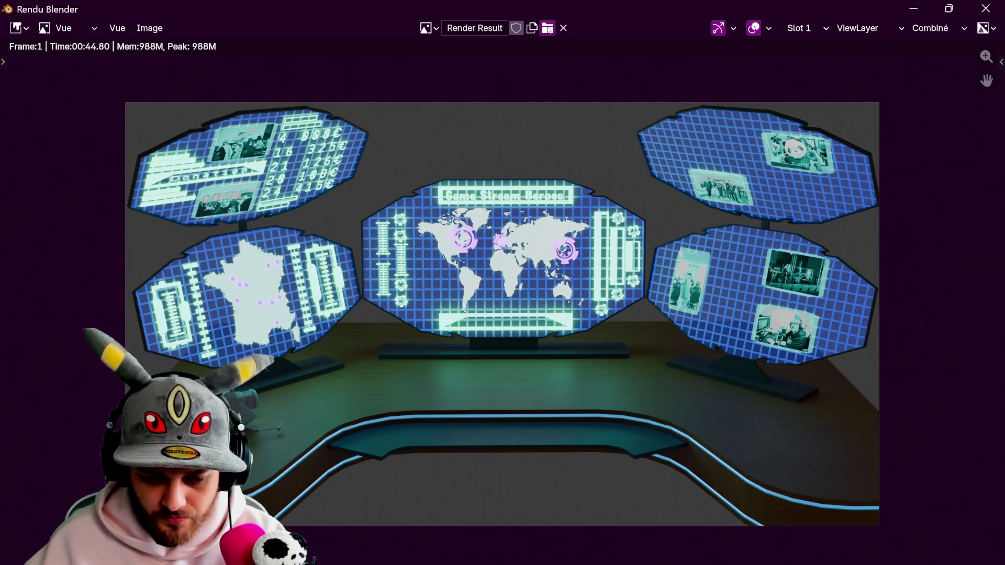
key("alt+o")
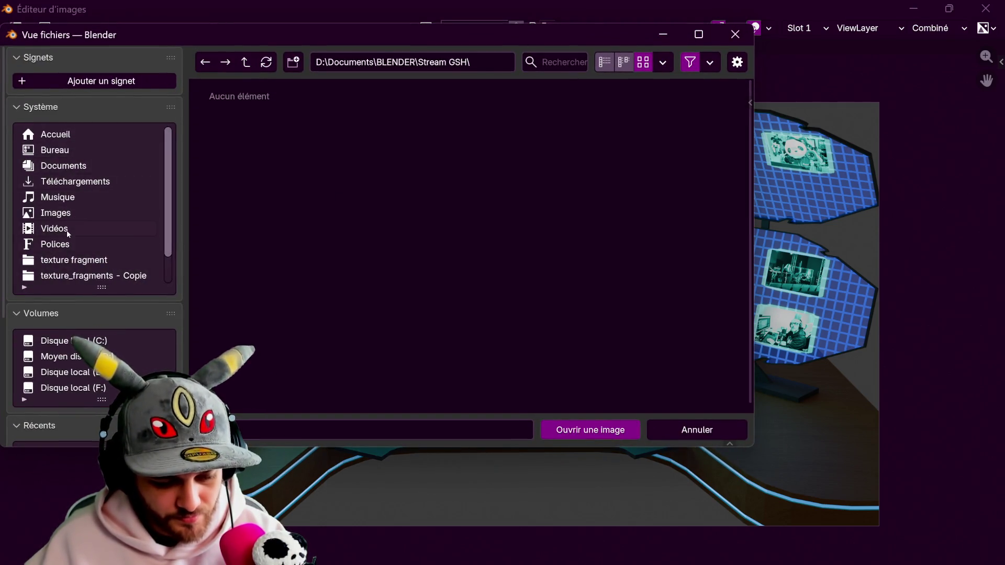
left_click(56, 213)
left_click(289, 429)
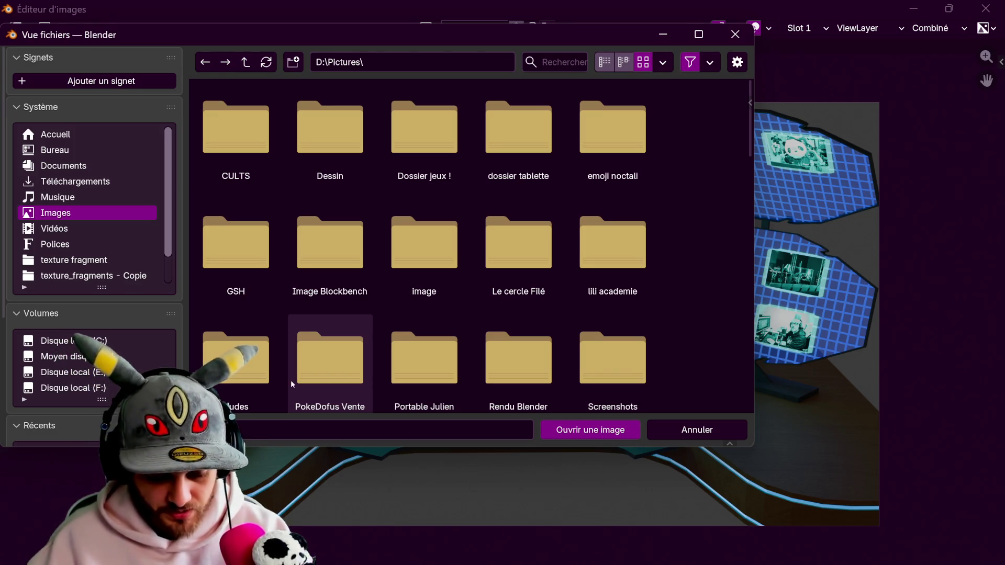
key("Escape")
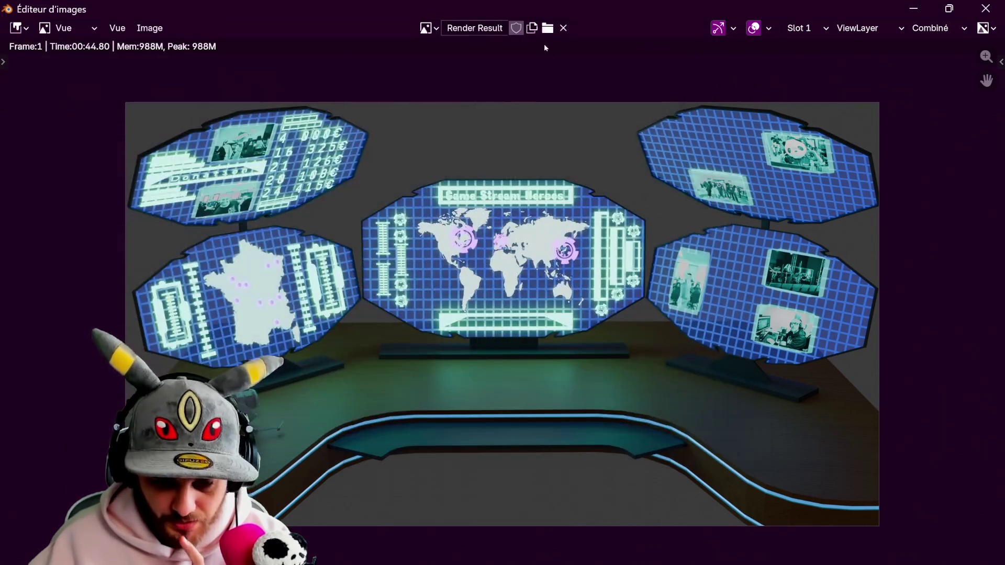
Adjust the render window header and bring up the Image menu to begin saving
left_click(542, 32)
left_click(734, 34)
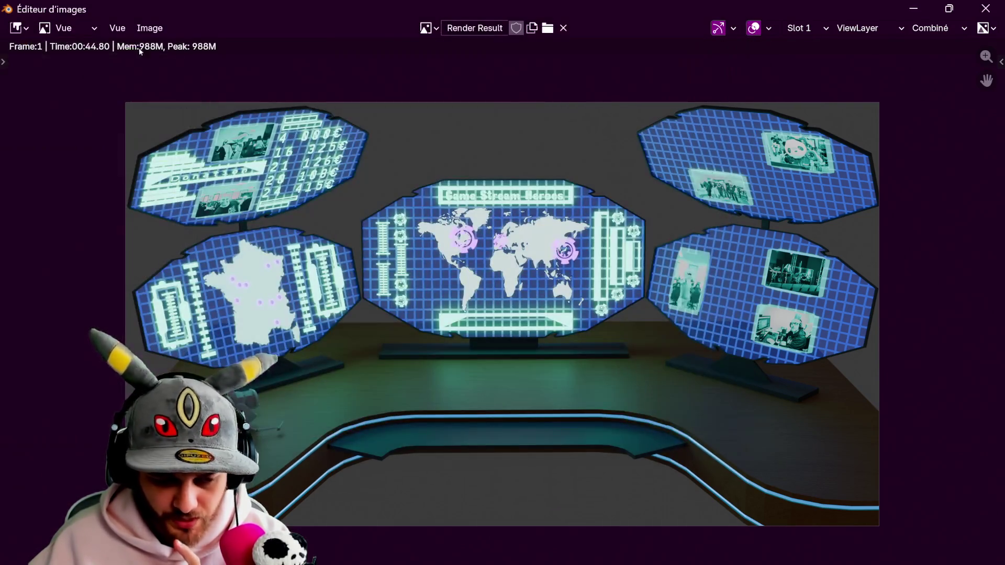
left_click(149, 27)
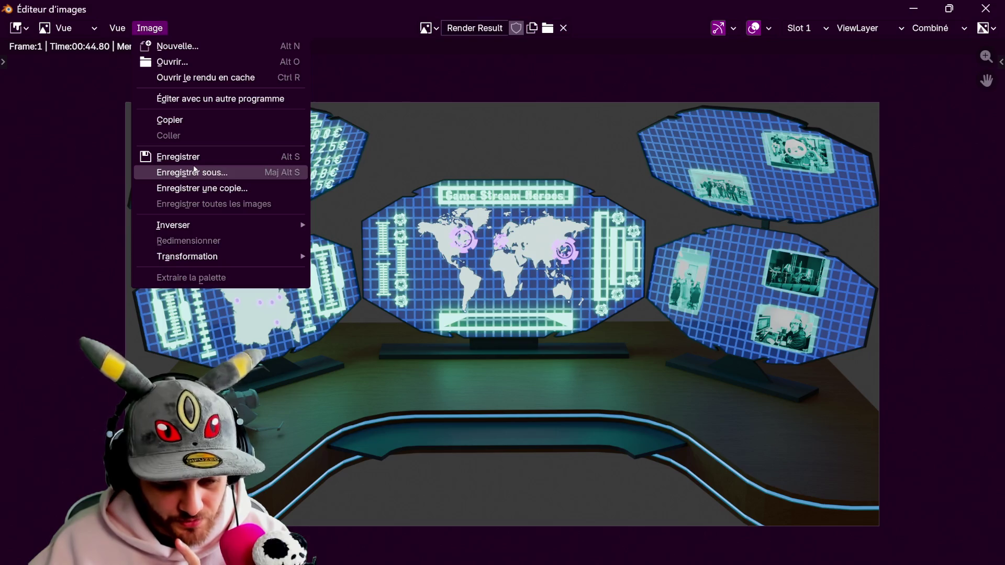
Save the render as a PNG in the Pictures folder via Save As, then close the render window
left_click(192, 172)
left_click(56, 213)
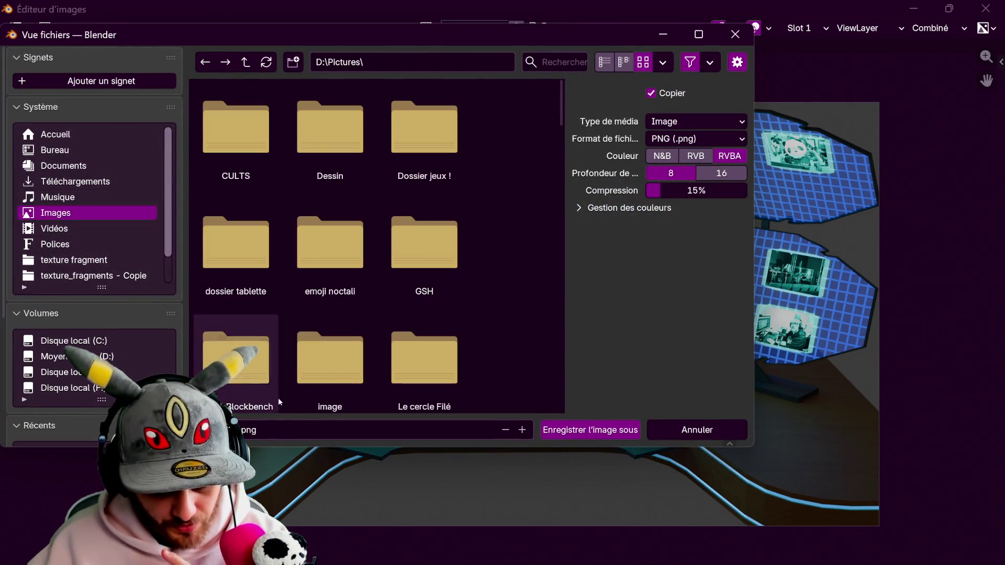
left_click(311, 429)
type("image")
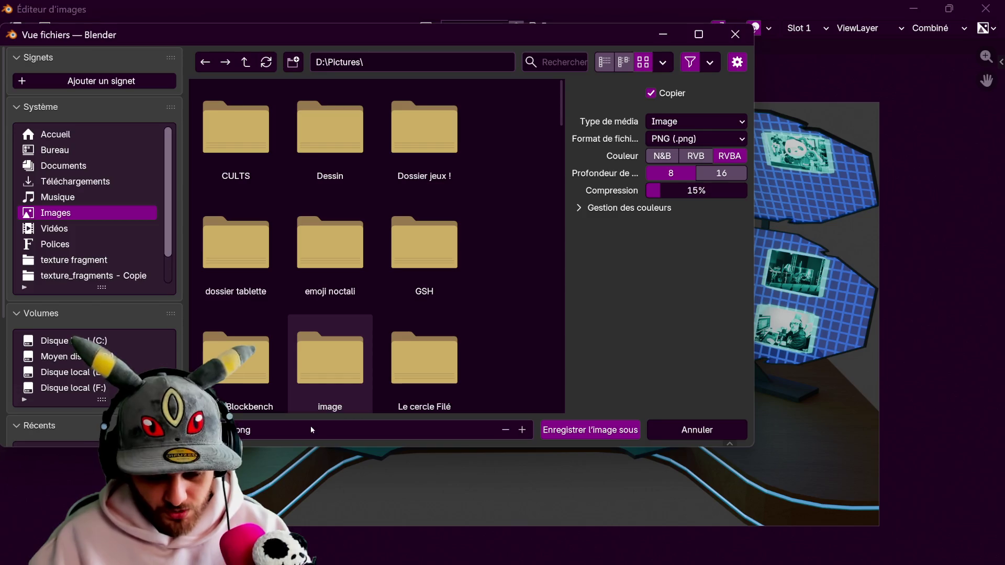
key("Return")
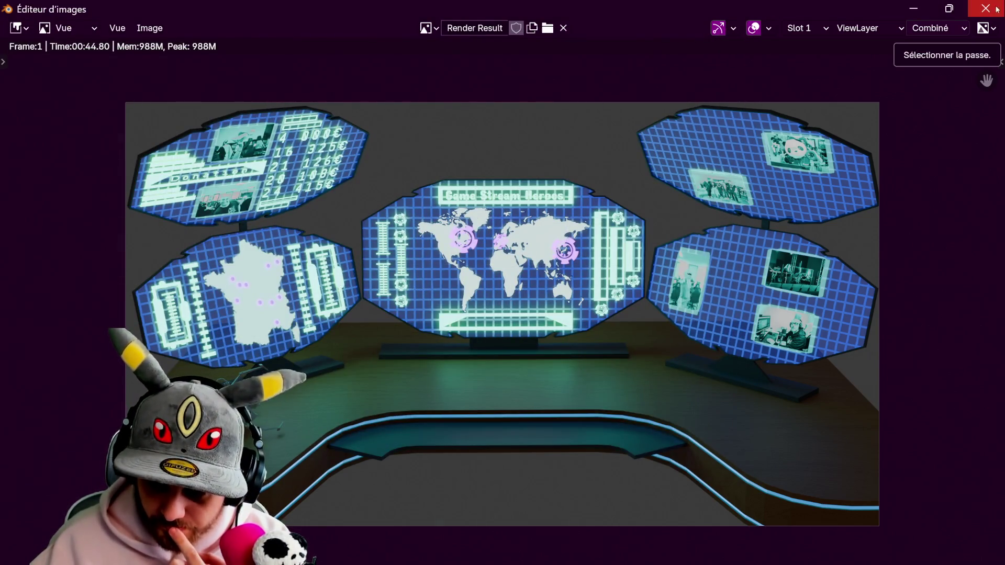
left_click(985, 9)
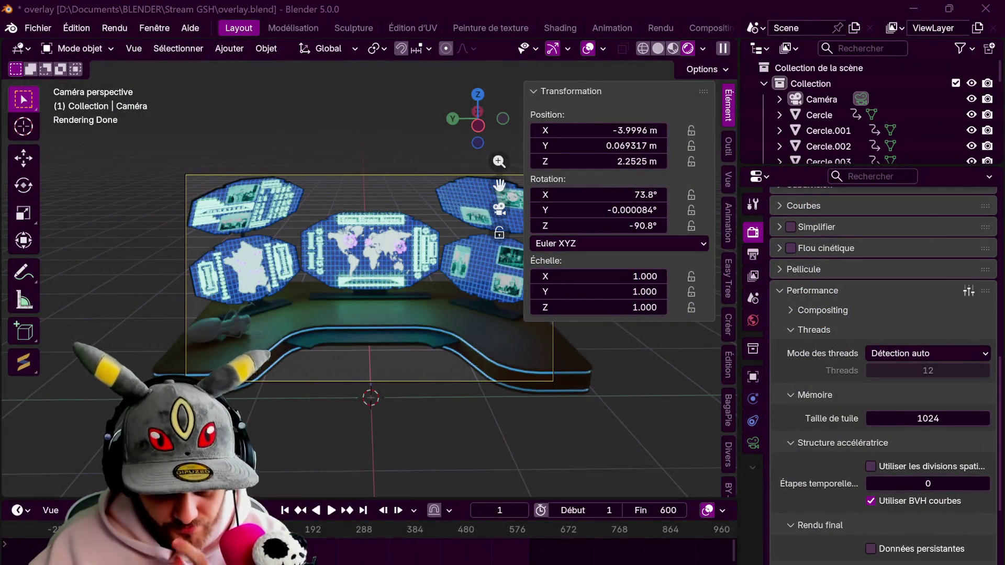